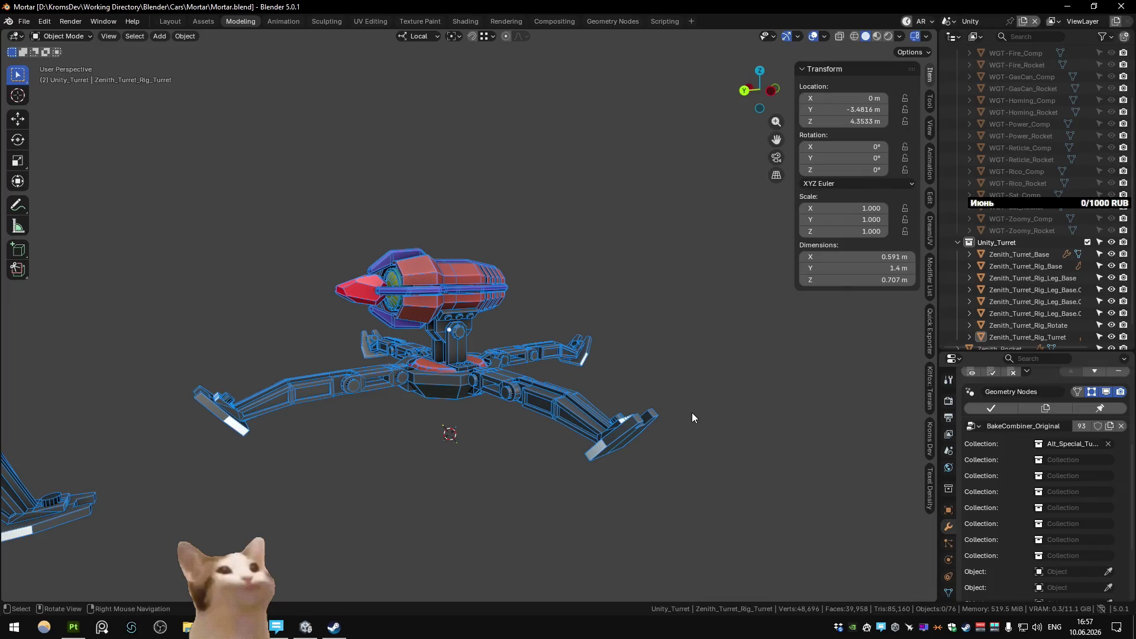
Step: Check the Dropbox file list, then launch Kromgame.fspro from FMOD Studio's recent projects and show its Assets
click(840, 627)
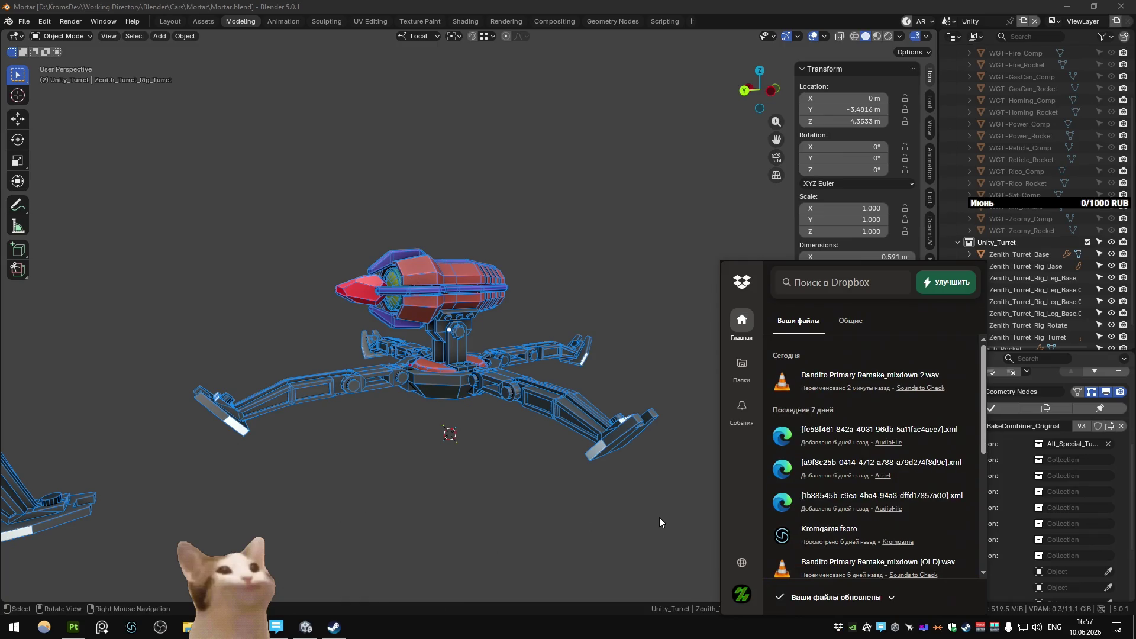
click(660, 517)
right_click(132, 628)
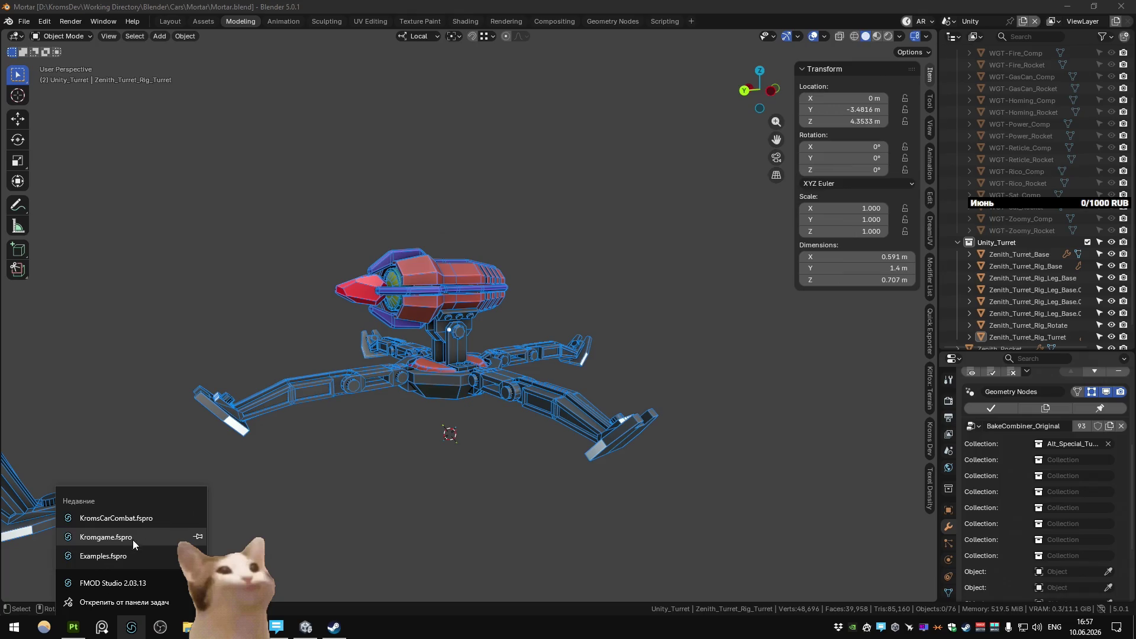
click(133, 538)
click(119, 37)
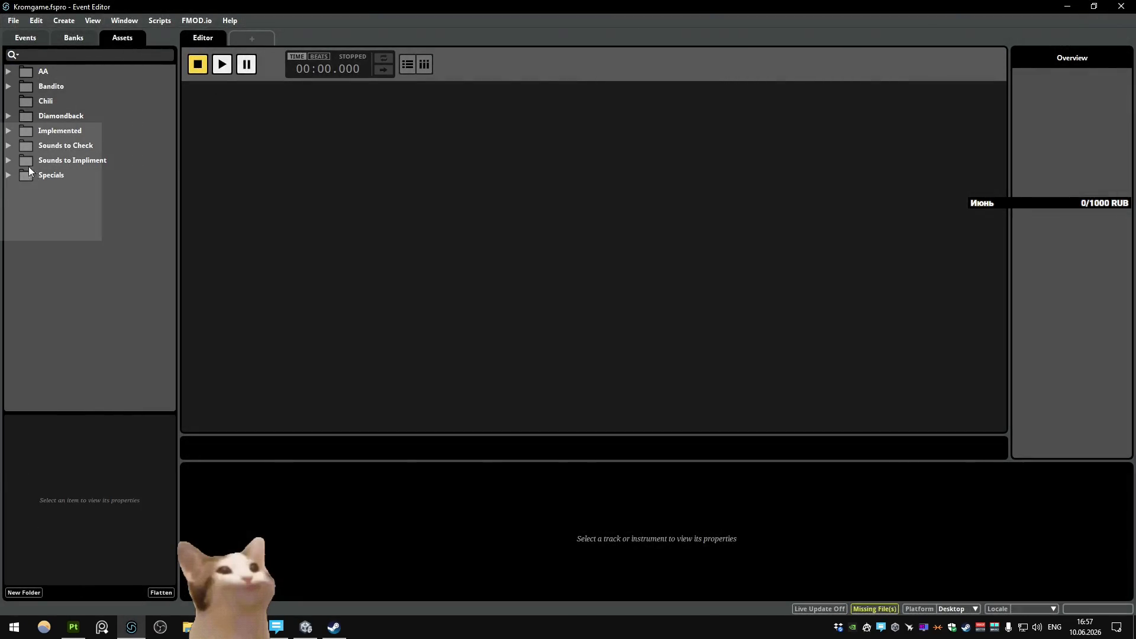
Step: Expand Sounds to Check, enable Autoplay and preview the OLD Bandito Primary mixdown and versions 2, 01_02, 01_03
click(8, 145)
click(85, 161)
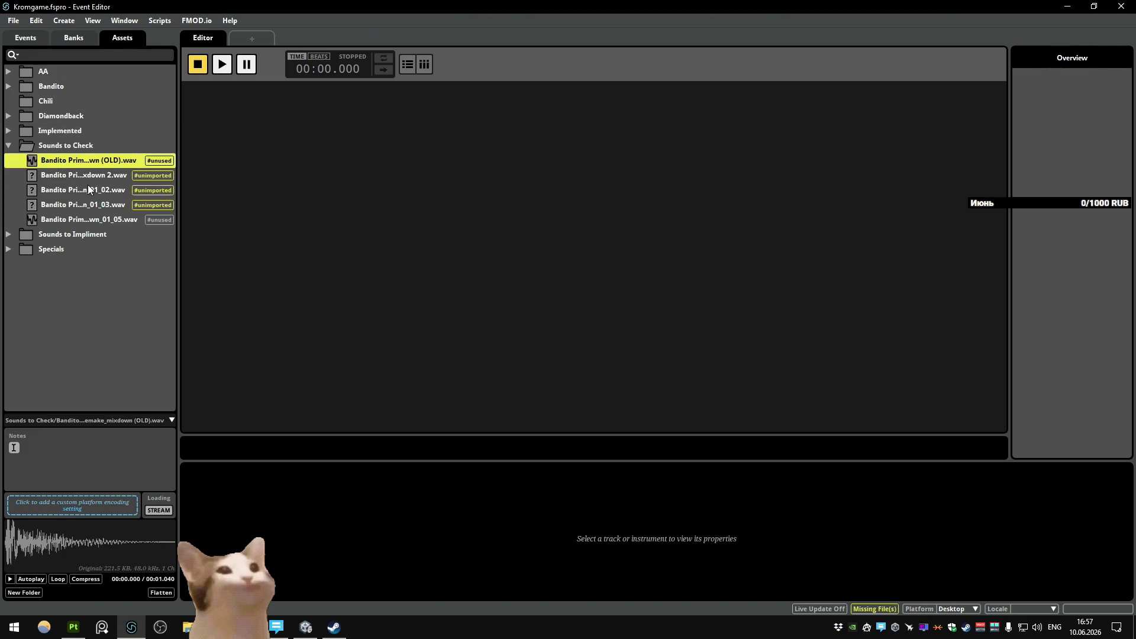
click(33, 579)
click(102, 177)
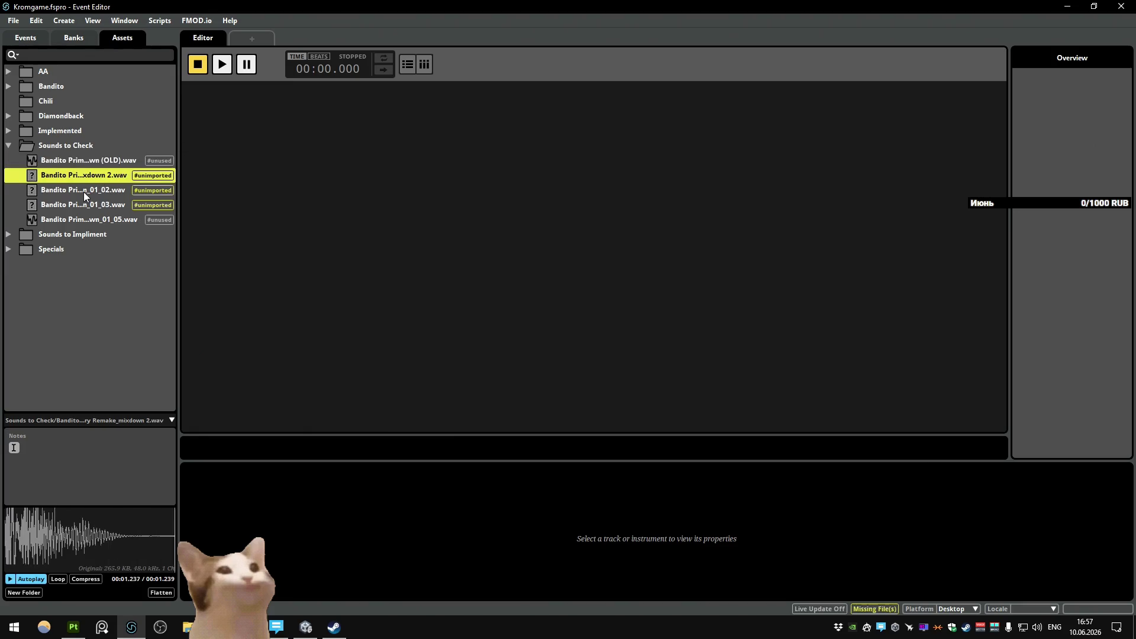
click(82, 189)
click(81, 203)
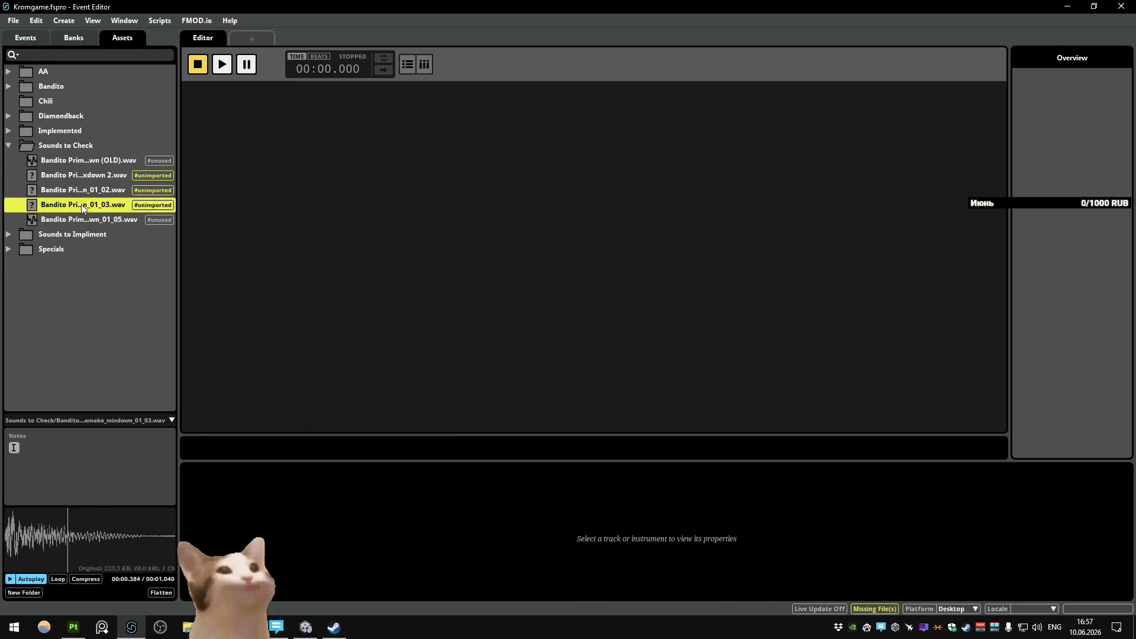
click(89, 174)
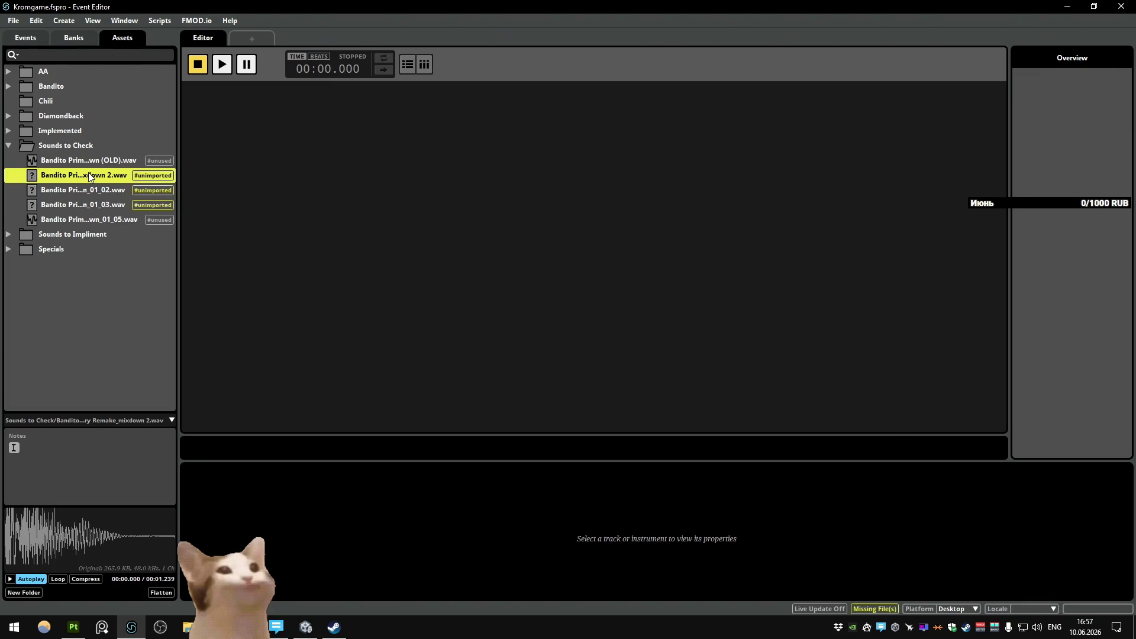
Step: A/B compare the OLD Bandito Primary mixdown against mixdown 2, with a pass through the 01_05 version
click(88, 161)
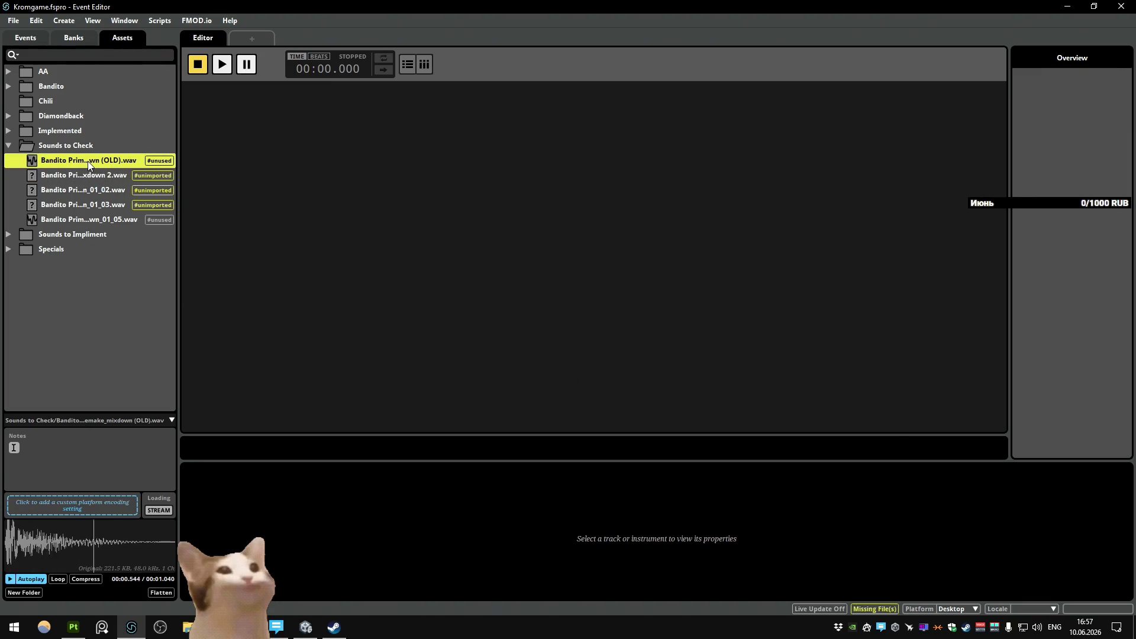
click(90, 173)
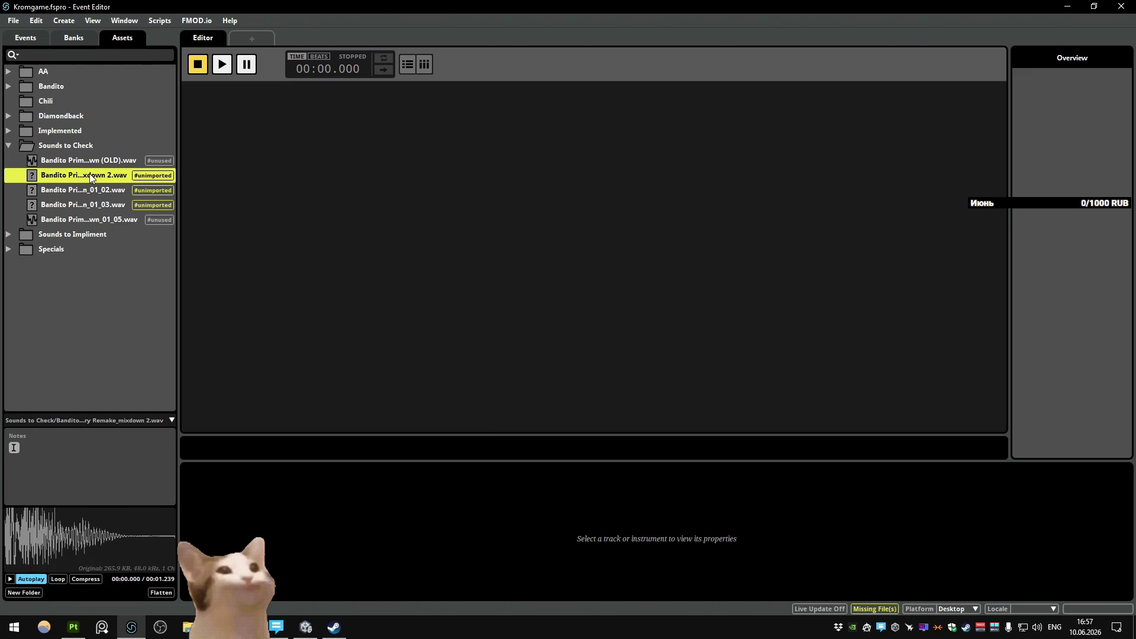
click(96, 161)
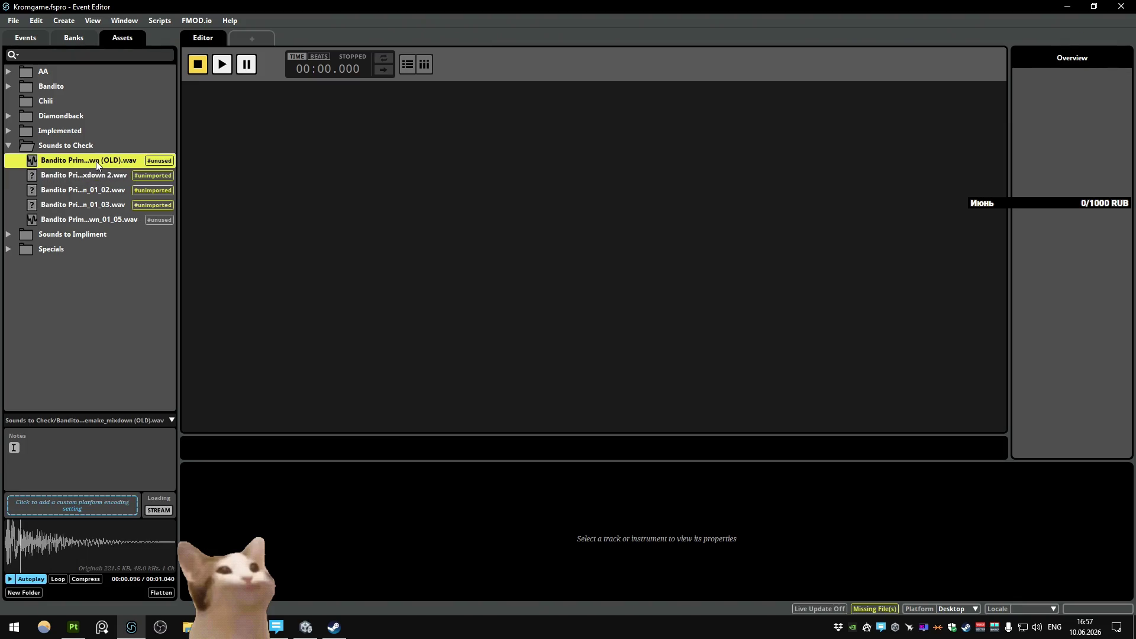
click(92, 192)
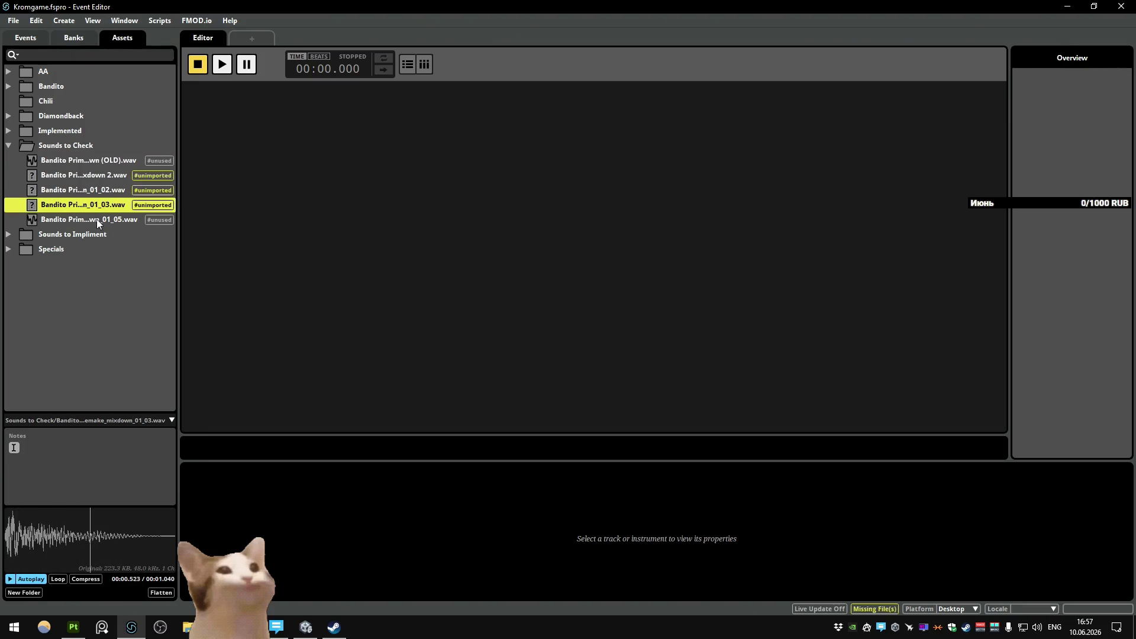
click(97, 219)
click(100, 177)
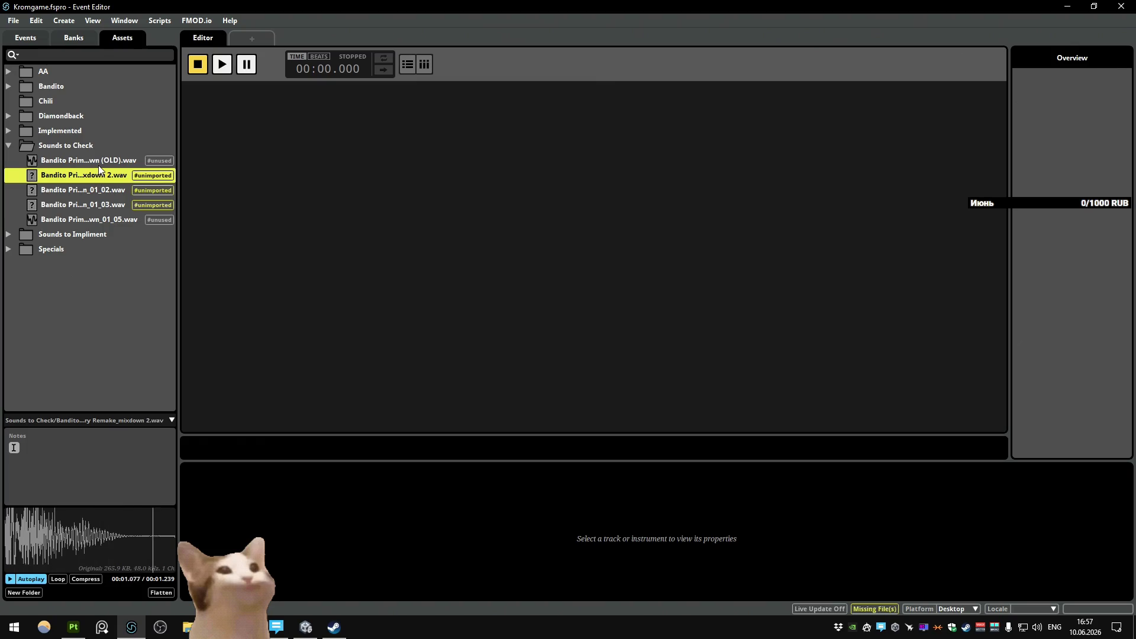
click(98, 165)
click(91, 175)
click(93, 163)
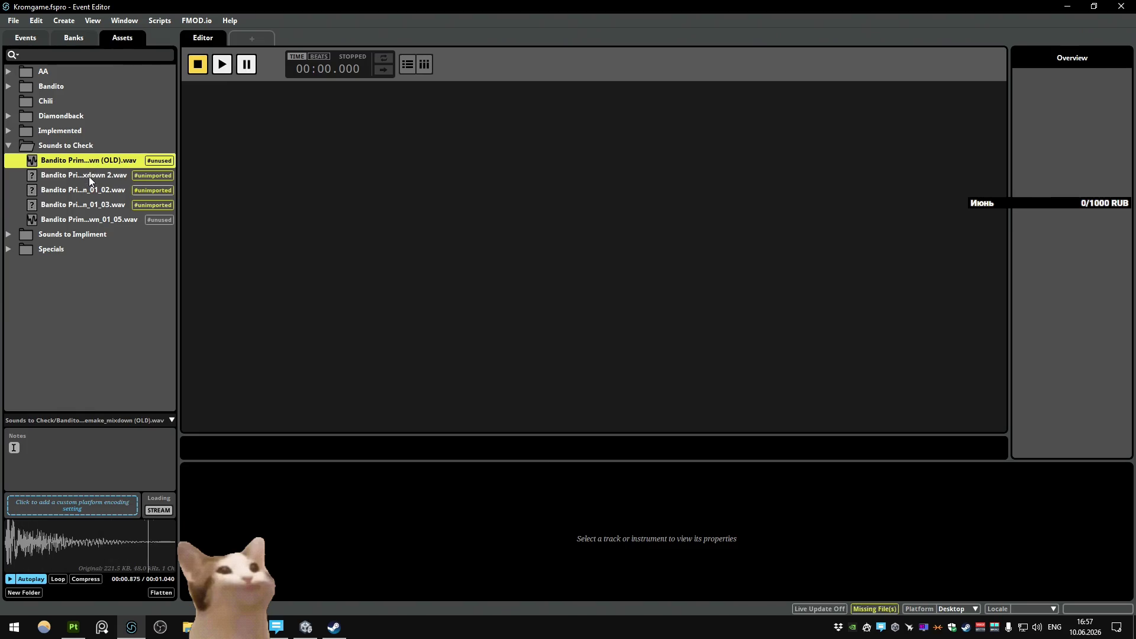
click(89, 177)
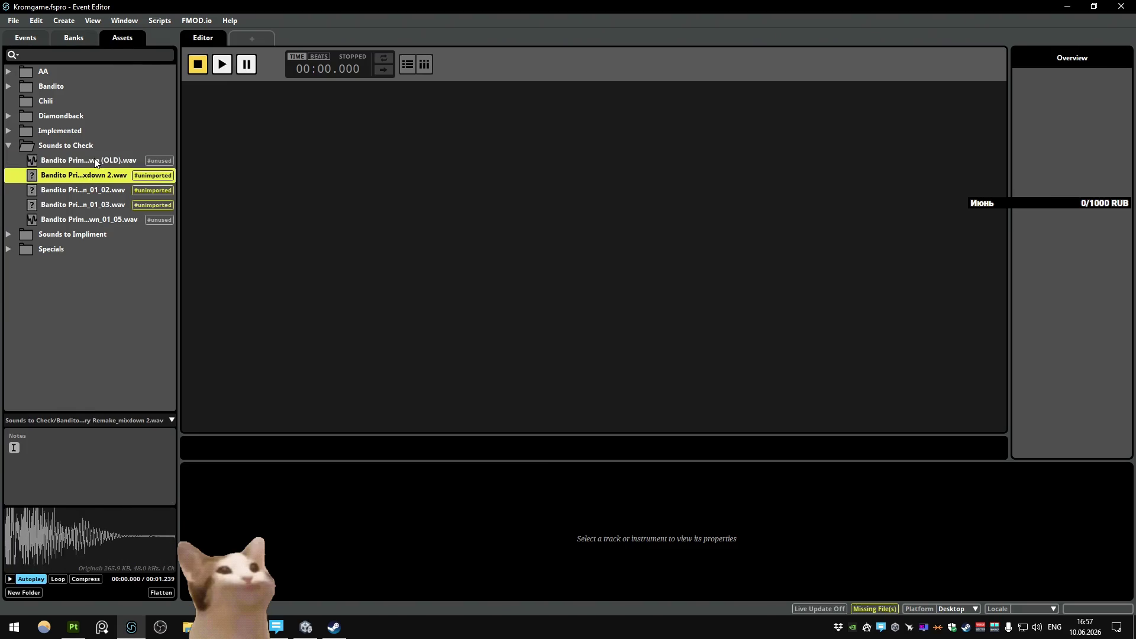
click(94, 160)
click(91, 174)
click(93, 162)
Step: Keep alternating OLD and mixdown 2, recheck 01_02, 01_03 and 01_05, settle on mixdown 2 and return to Blender
click(90, 161)
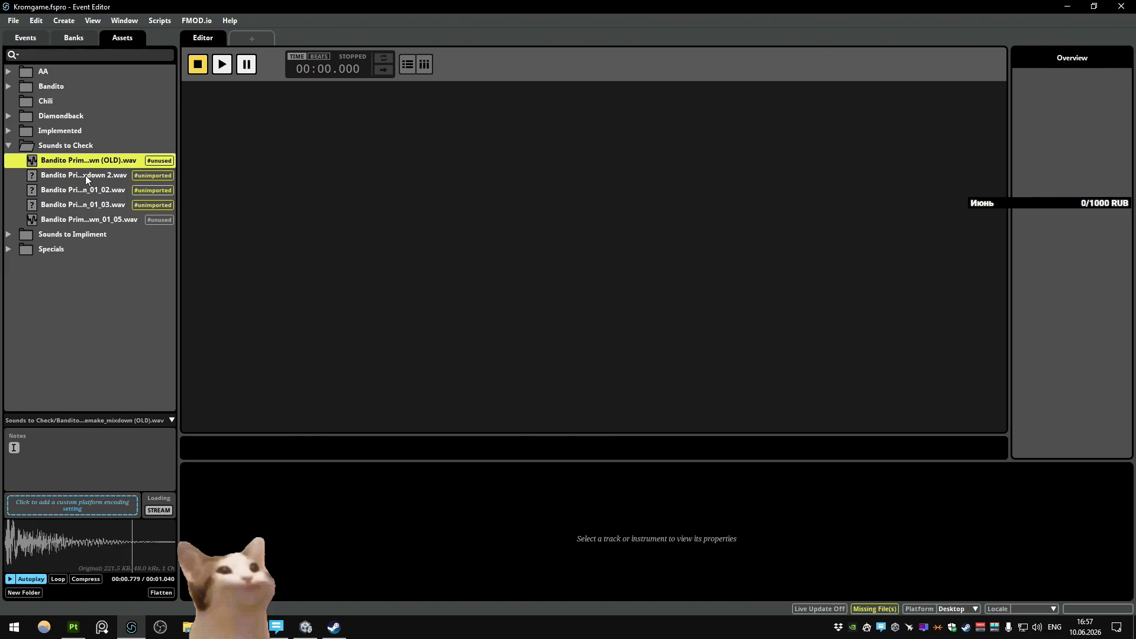
click(85, 175)
click(78, 162)
click(80, 178)
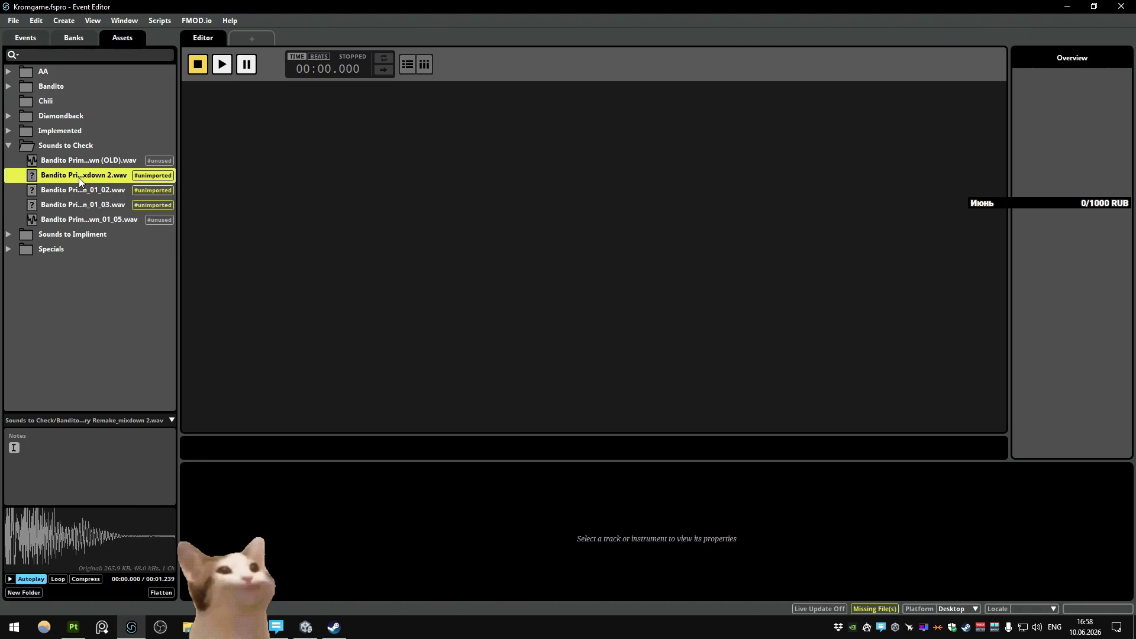
click(77, 160)
click(74, 177)
click(74, 160)
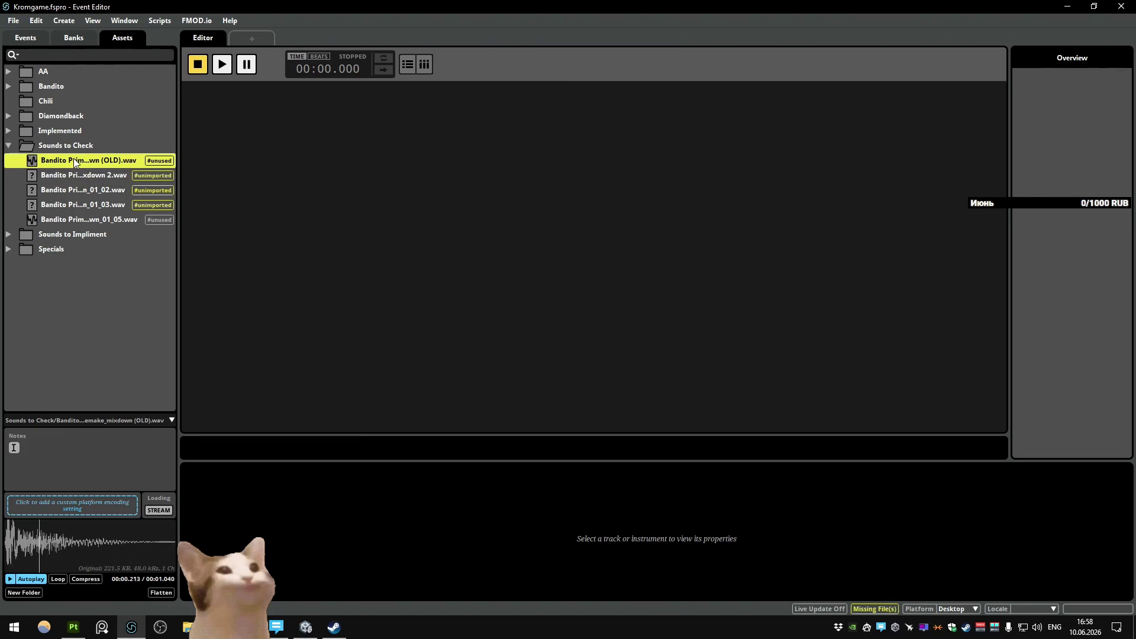
click(73, 174)
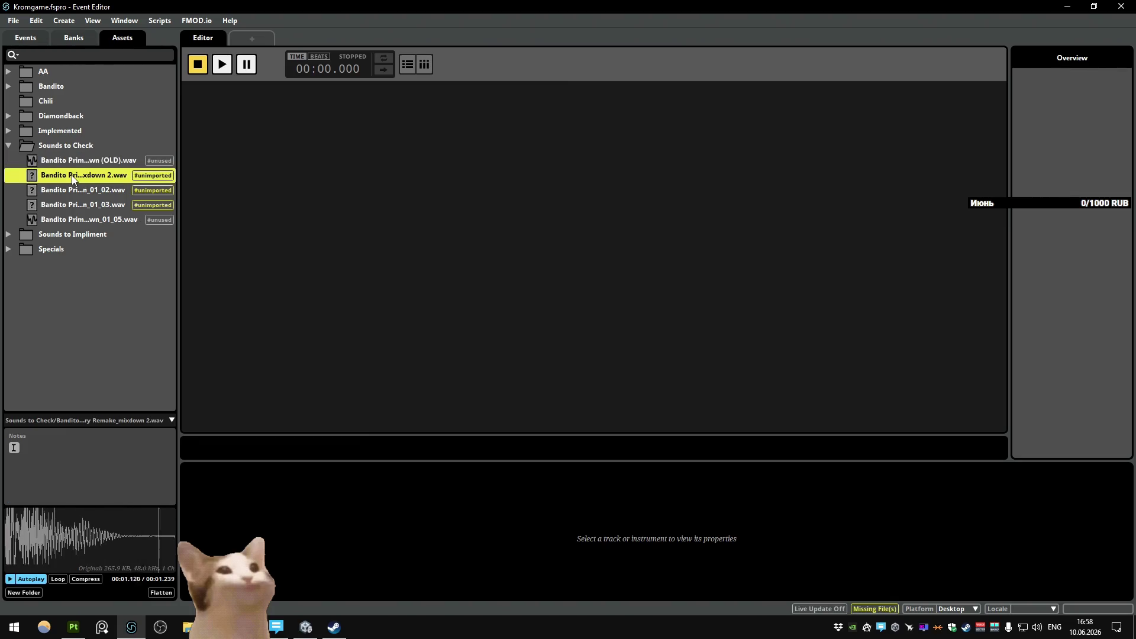
click(74, 188)
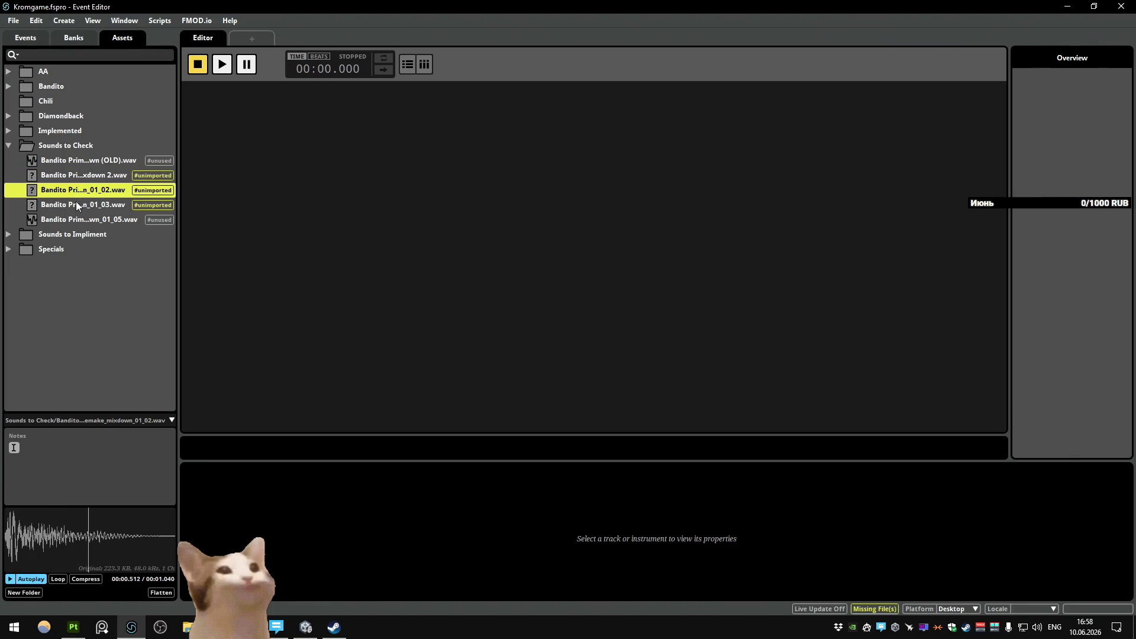
click(76, 203)
click(84, 160)
click(88, 177)
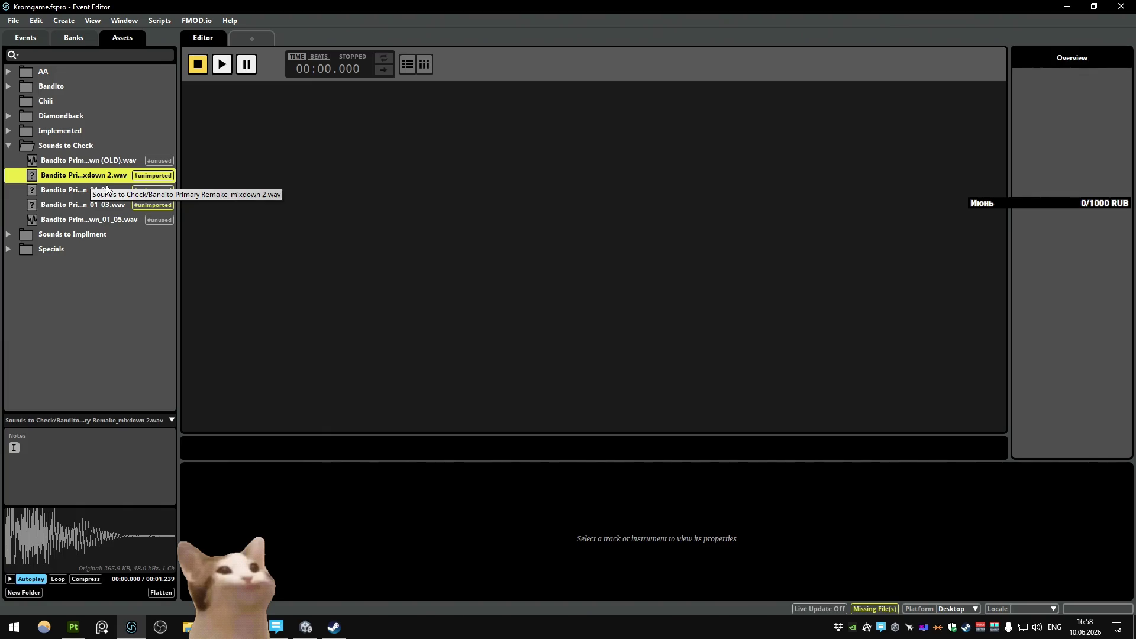
key(alt+Tab)
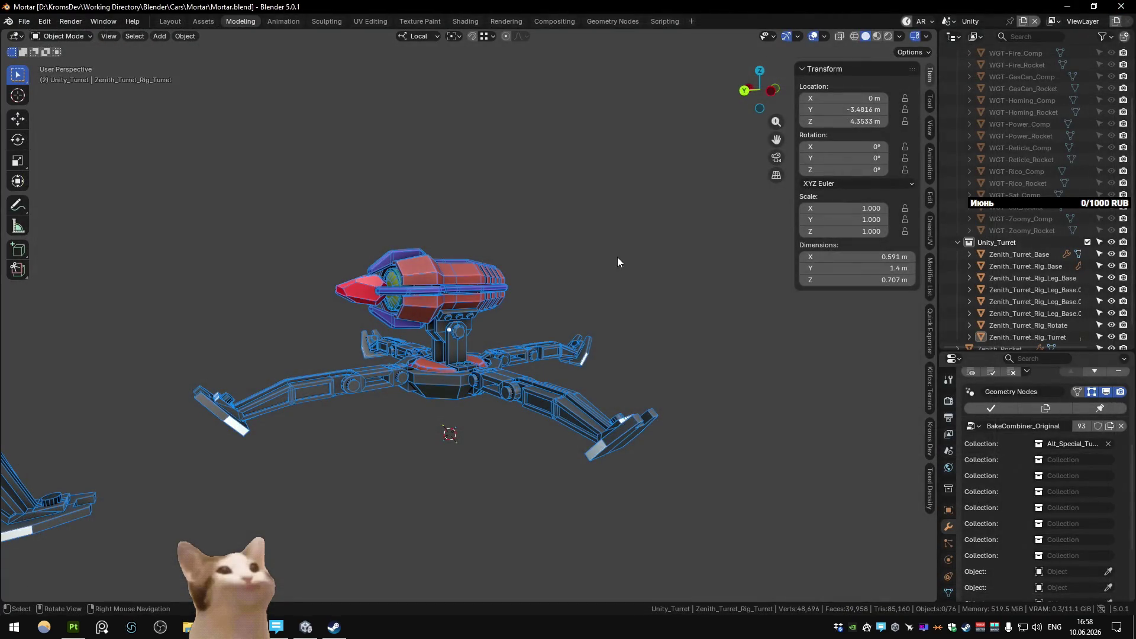
Step: Save Mortar.blend, switch to the Main scene and start editing the small leg part's mesh in see-through shading
key(ctrl+s)
scroll(up, 3)
drag(474, 347, 452, 327)
scroll(up, 3)
key(ctrl+Page_Down)
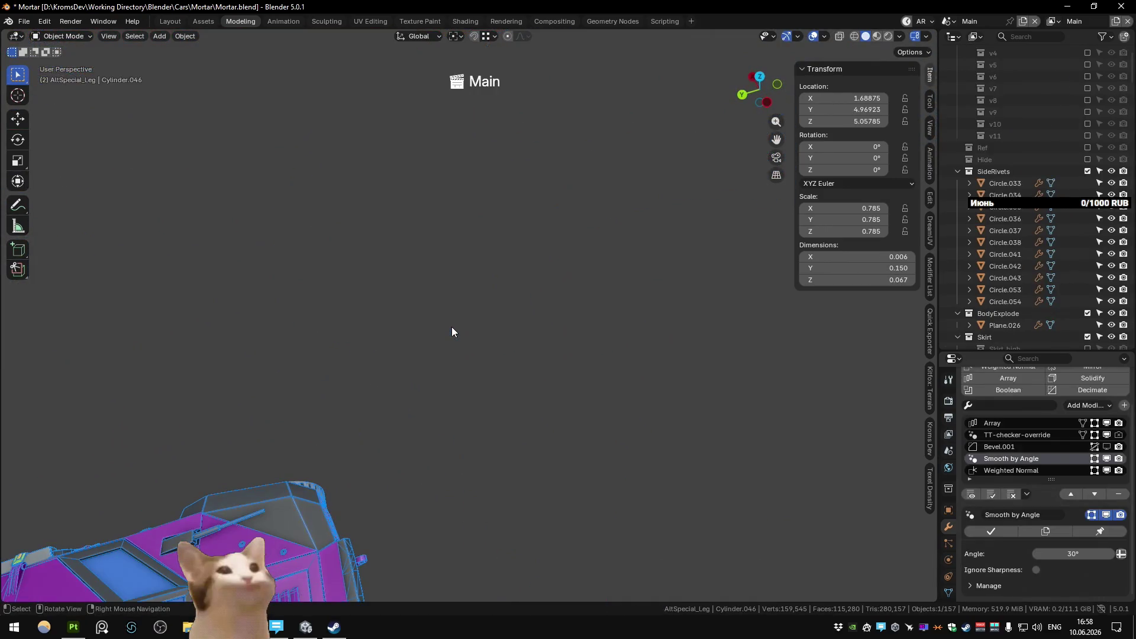
scroll(down, 3)
key(KP_Decimal)
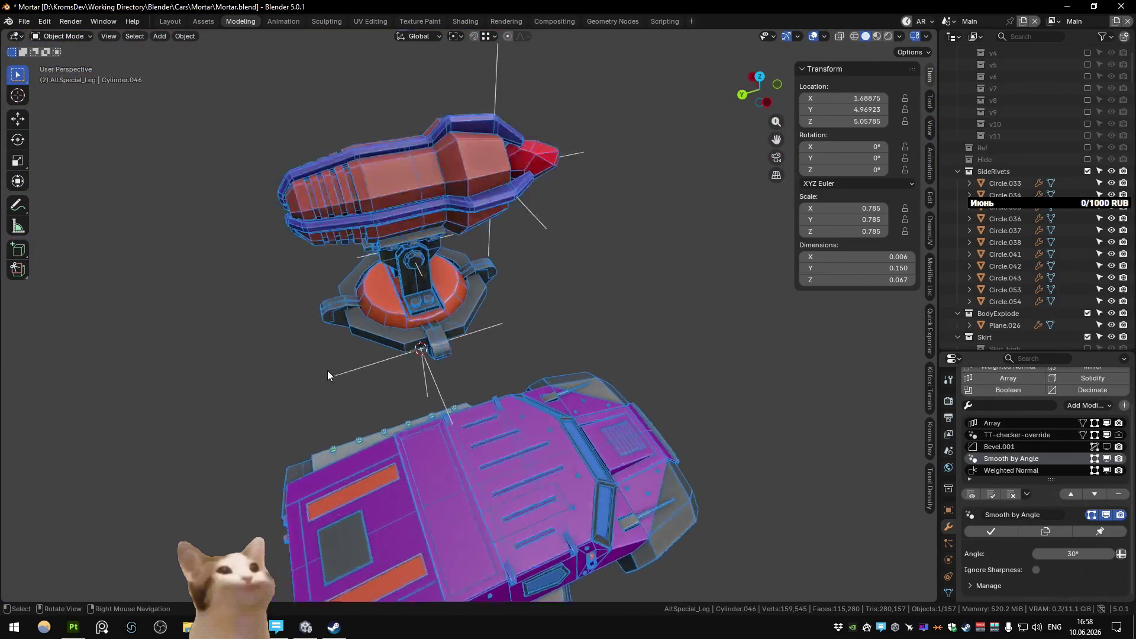
scroll(up, 3)
click(381, 369)
key(Tab)
key(alt+z)
drag(381, 367, 542, 524)
Step: Slide an edge loop on the leg part along the Y axis, confirm it and return to solid Object Mode
click(484, 371)
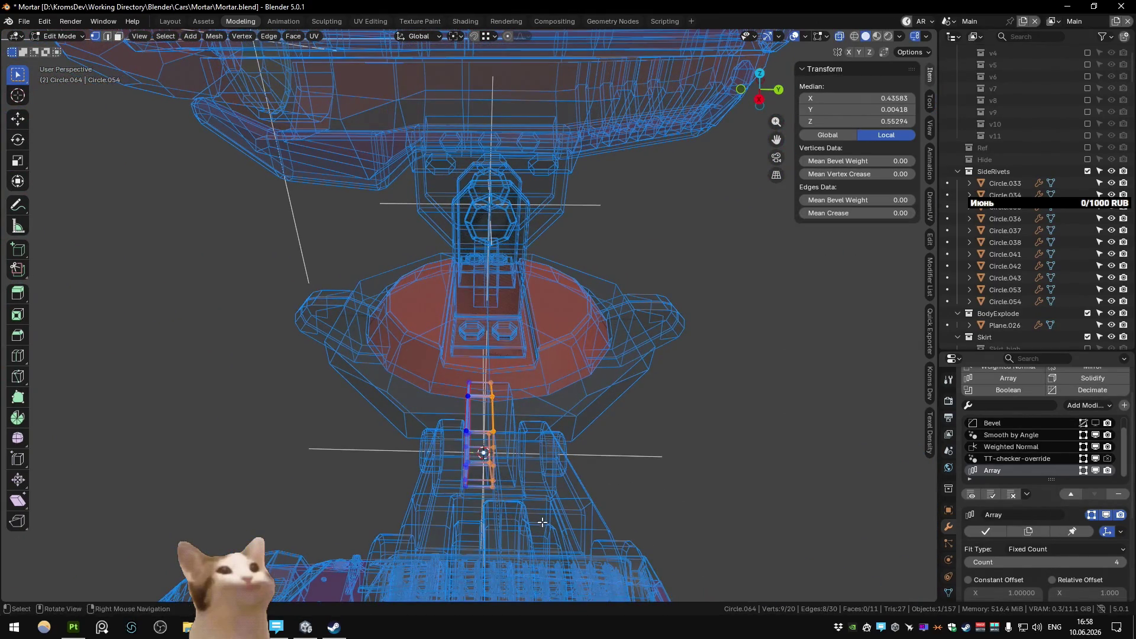
key(g)
key(y)
key(x)
key(y)
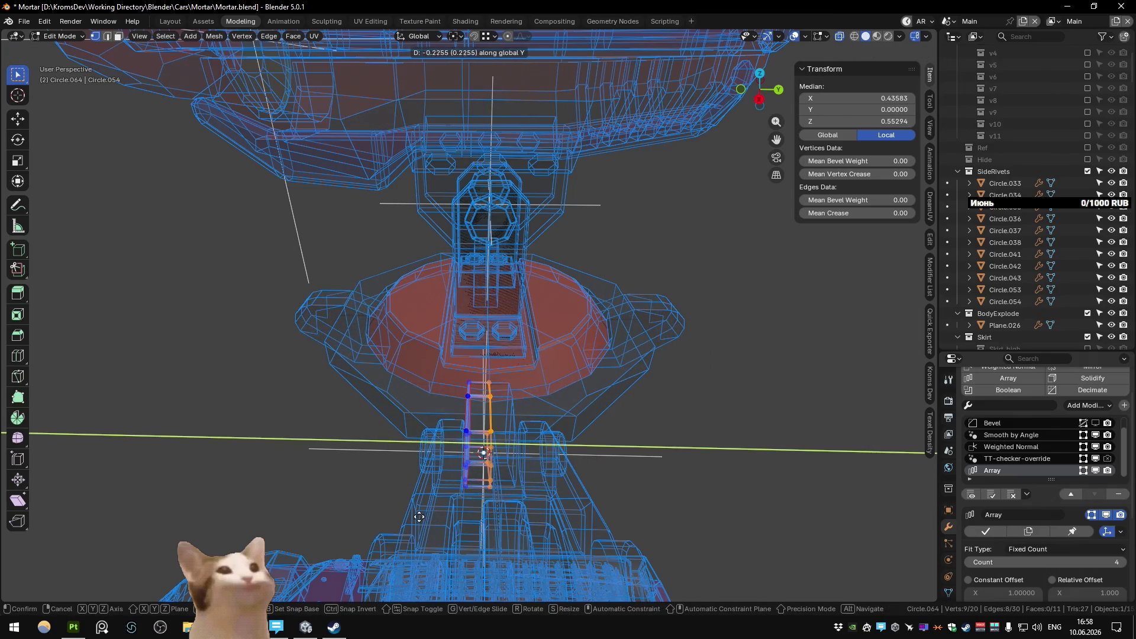
key(Return)
key(shift+z)
key(Tab)
drag(630, 426, 563, 417)
drag(189, 368, 482, 395)
scroll(up, 3)
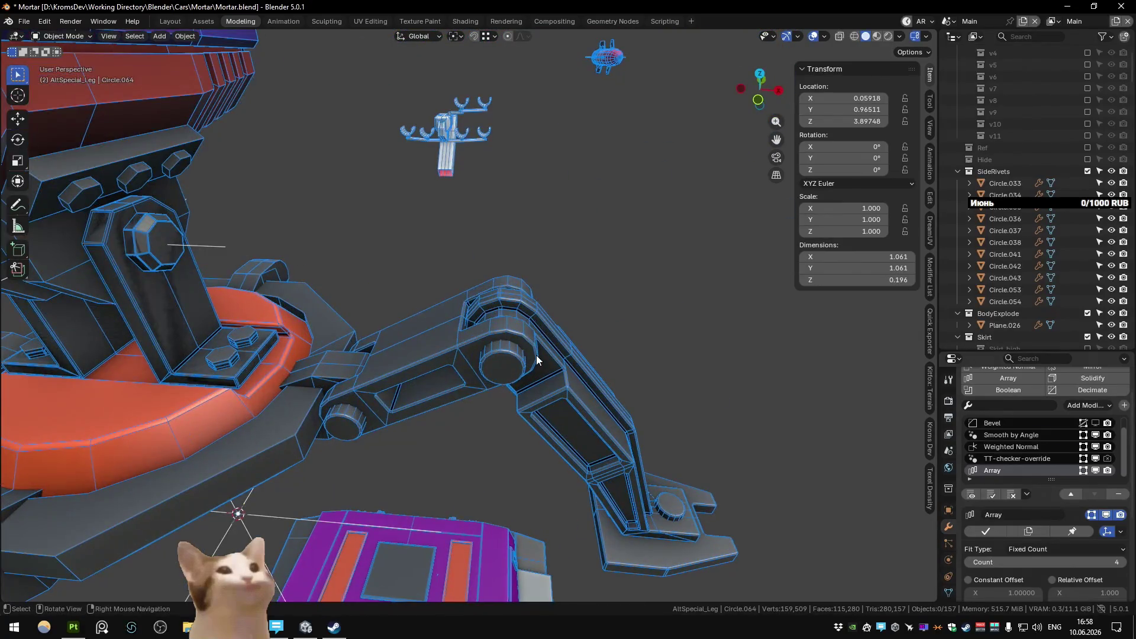
Step: Exclude AltSpecial_Leg_high, enable AltSpecial_Leg_low in the Outliner and save the file
click(538, 359)
key(KP_Decimal)
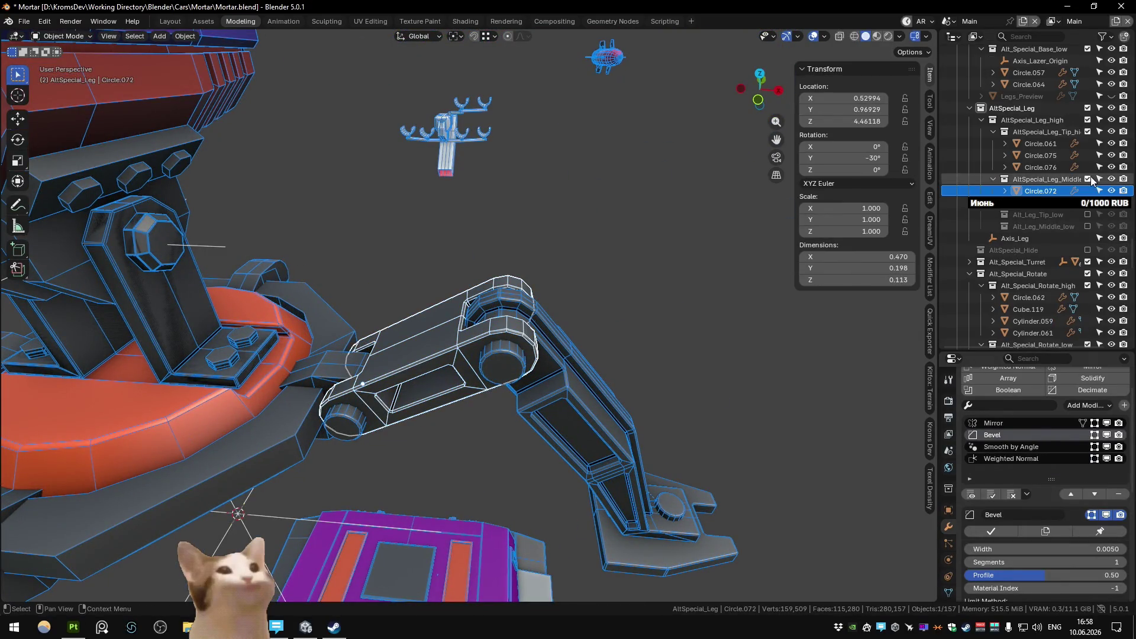
click(1088, 120)
click(1088, 156)
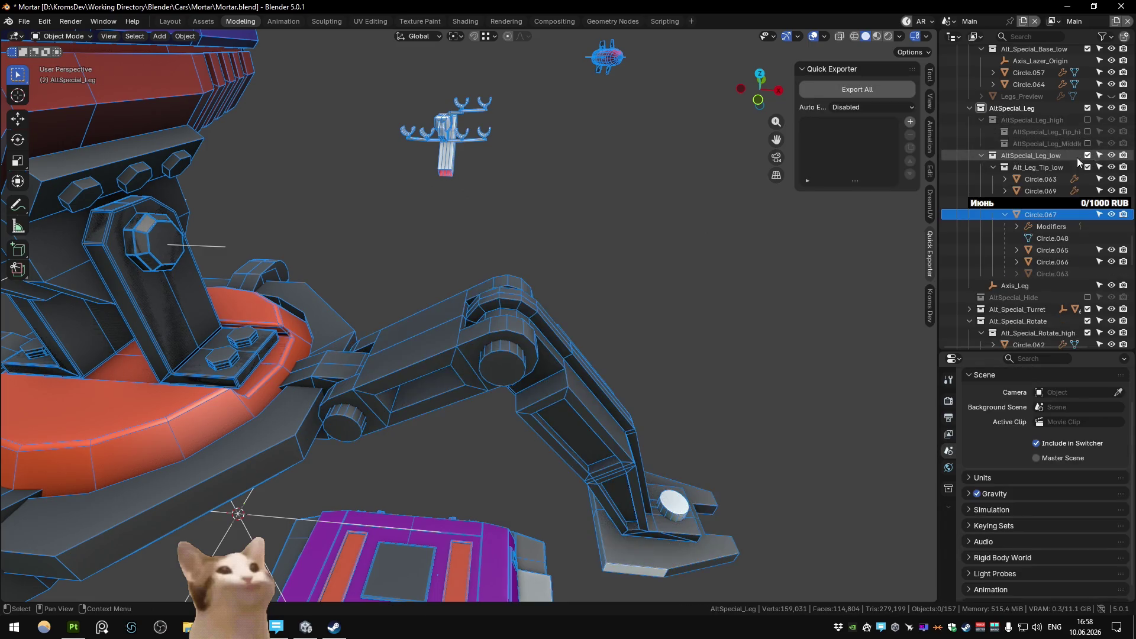
drag(587, 261, 553, 282)
key(ctrl+s)
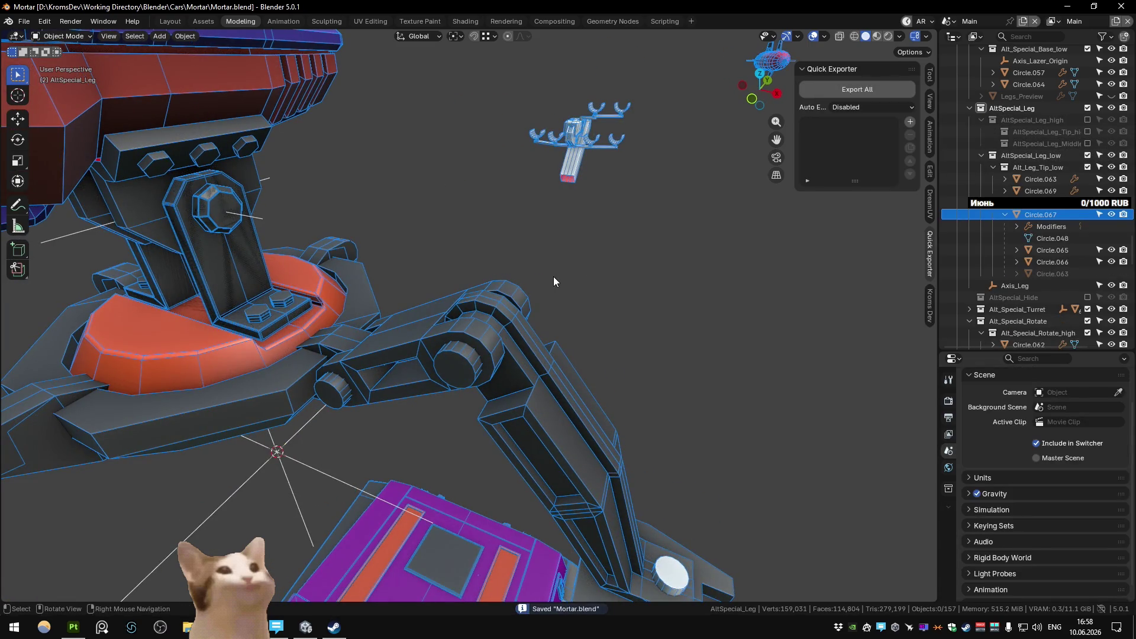
Step: Switch to the Substance scene, view the turret rig from above and bring up the quick export settings
key(ctrl+Page_Down)
key(ctrl+Page_Down)
drag(553, 276, 114, 620)
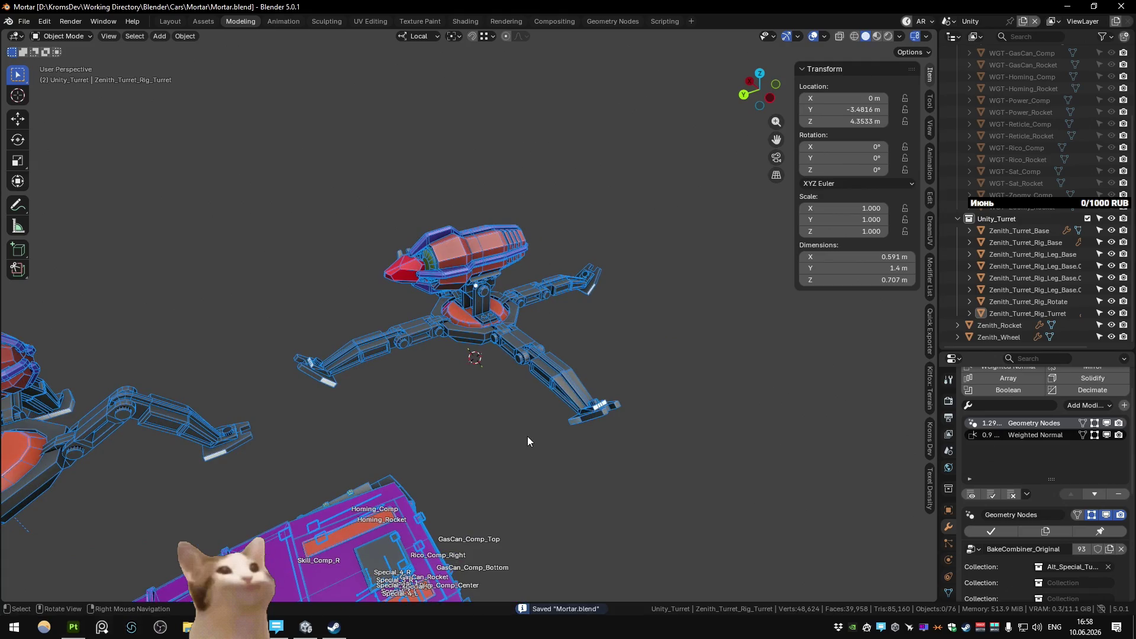
key(ctrl+Page_Up)
click(929, 329)
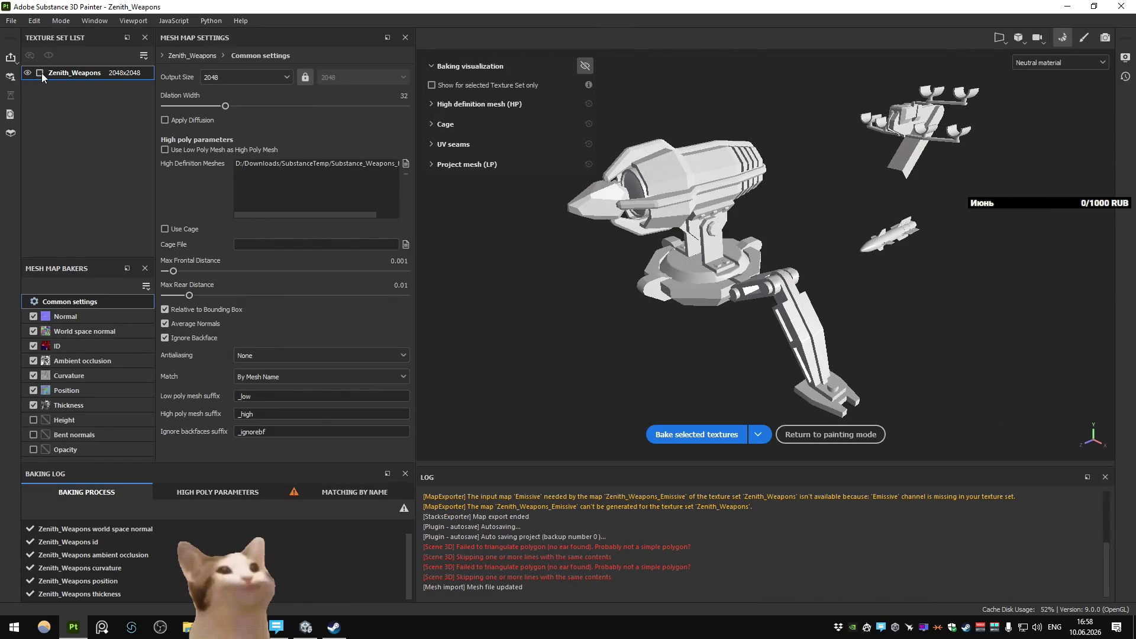
Step: Bake the Zenith_Weapons mesh maps in Painter, then return to Blender and cycle scenes to Main
click(662, 434)
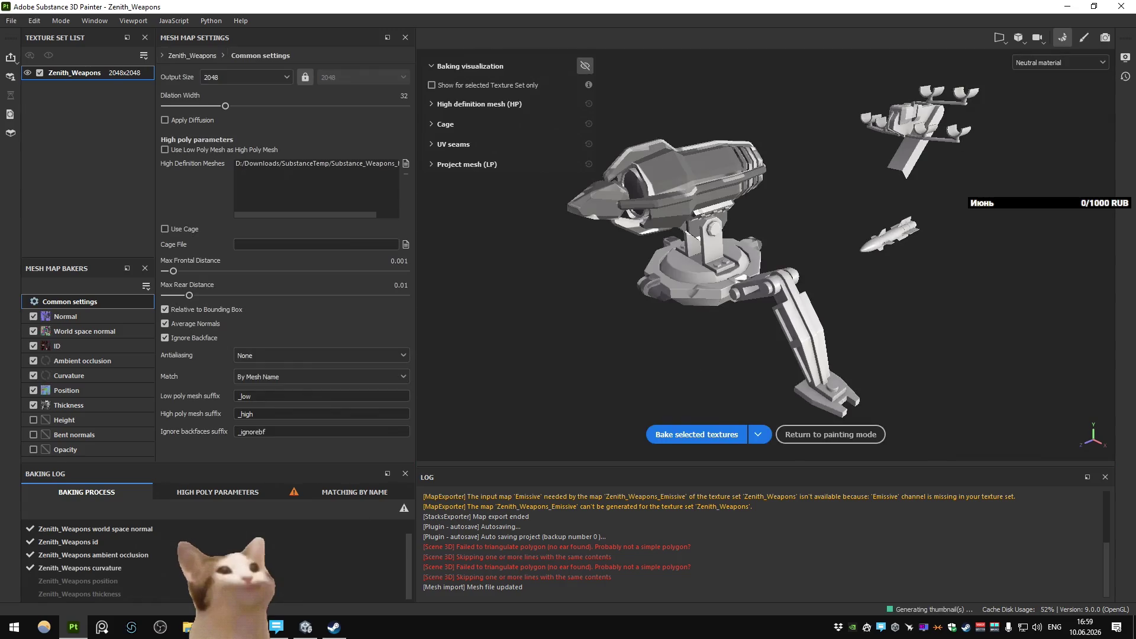
key(alt+Tab)
key(ctrl+Page_Down)
key(ctrl+Page_Down)
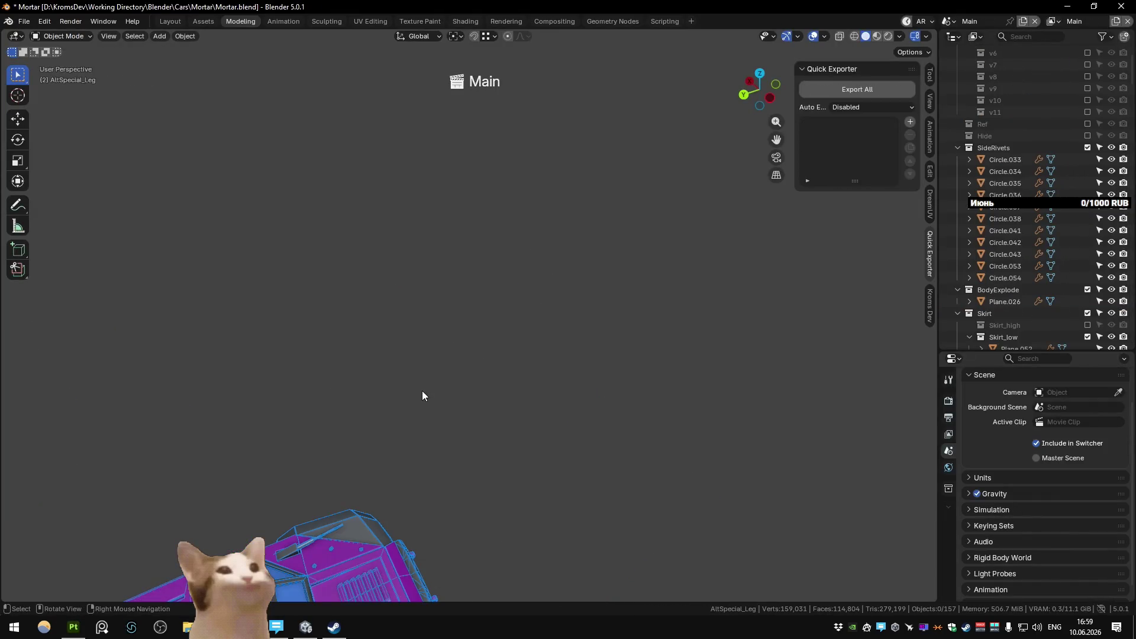
key(ctrl+Page_Down)
Step: Switch to the Weapons scene, locate Legs_Preview in the Outliner and hide it in the viewport
key(ctrl+Page_Down)
key(ctrl+Page_Down)
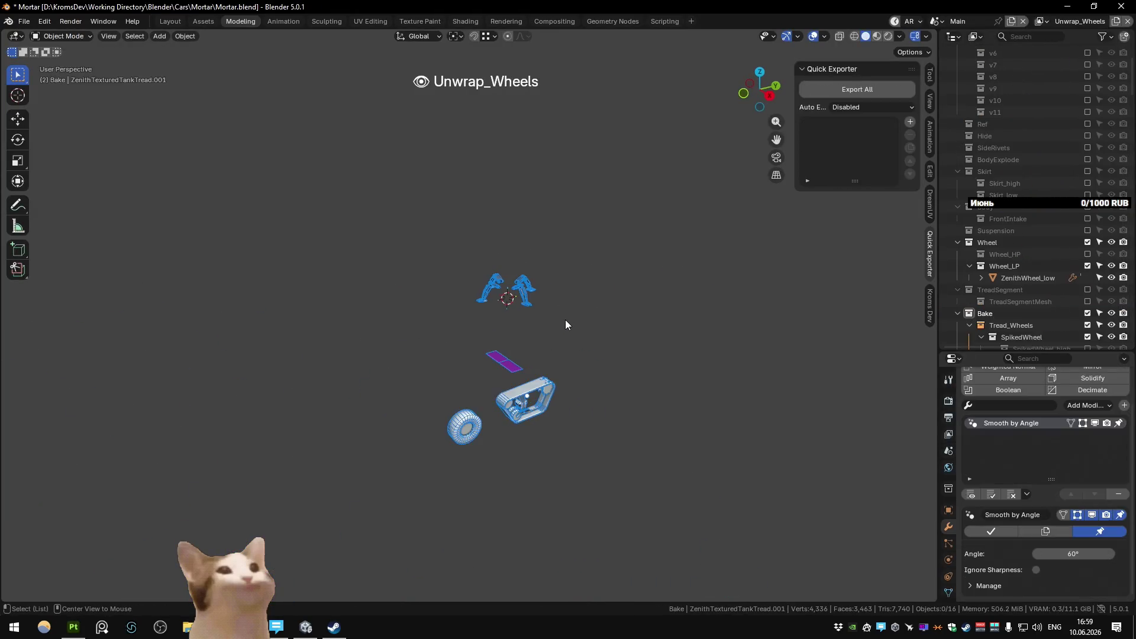
key(ctrl+Page_Down)
scroll(up, 3)
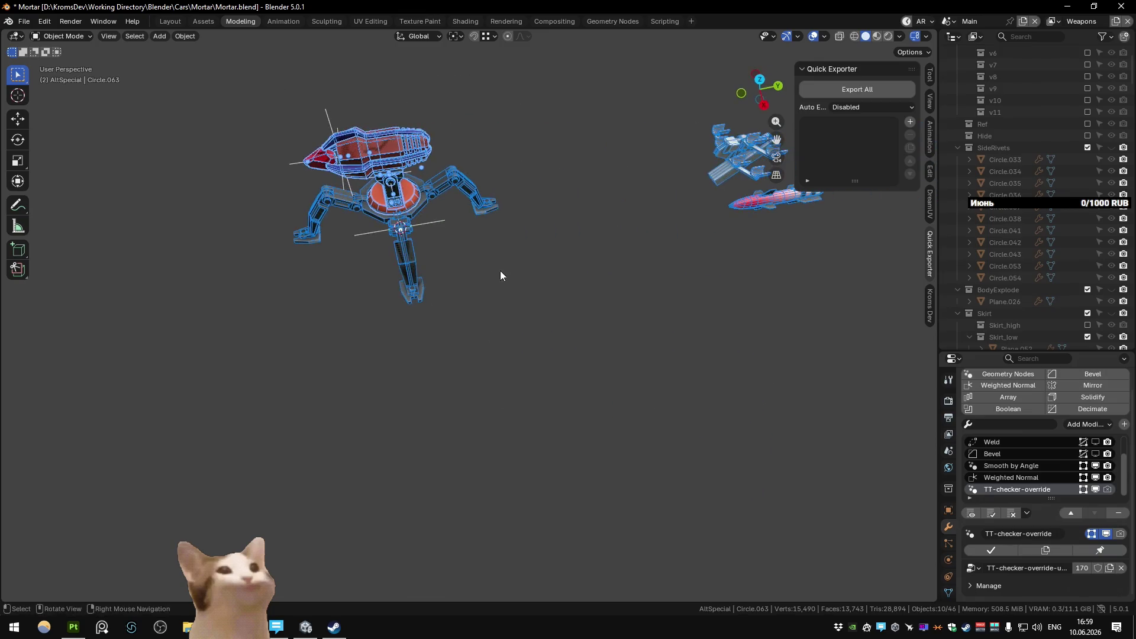
drag(493, 278, 404, 333)
click(404, 335)
scroll(up, 3)
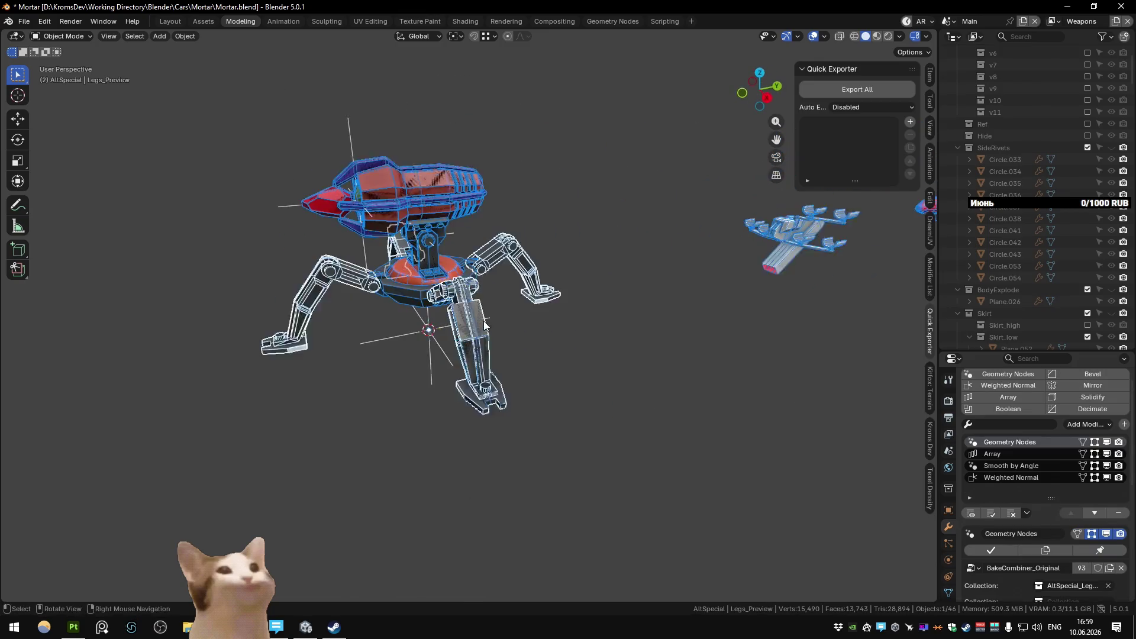
scroll(up, 3)
scroll(down, 3)
scroll(down, 3)
click(1074, 444)
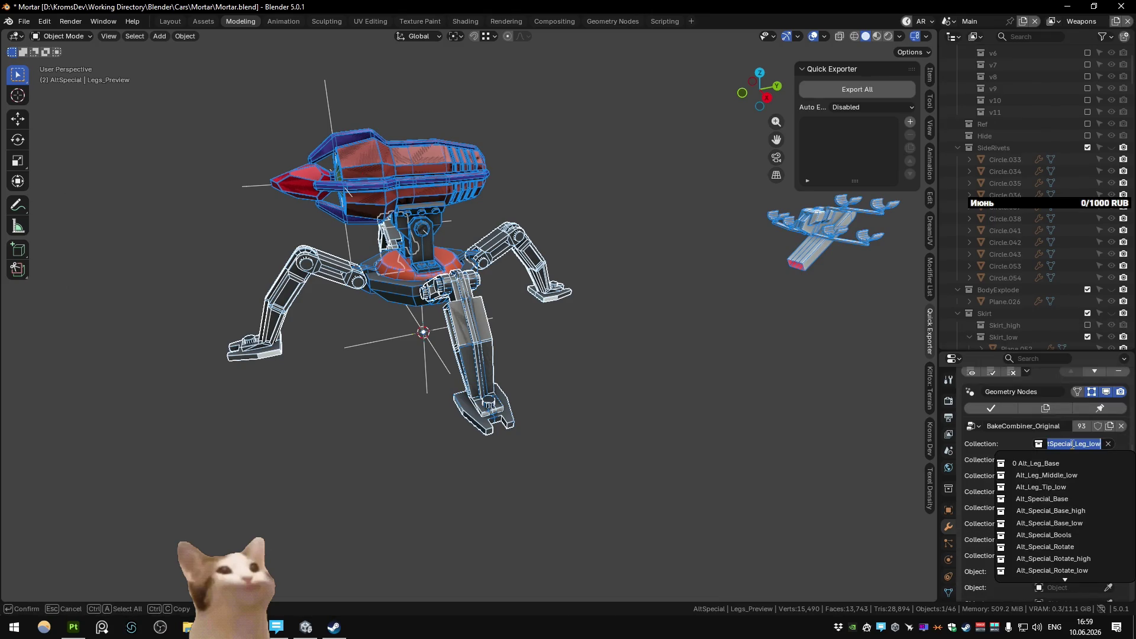
key(h)
key(alt+h)
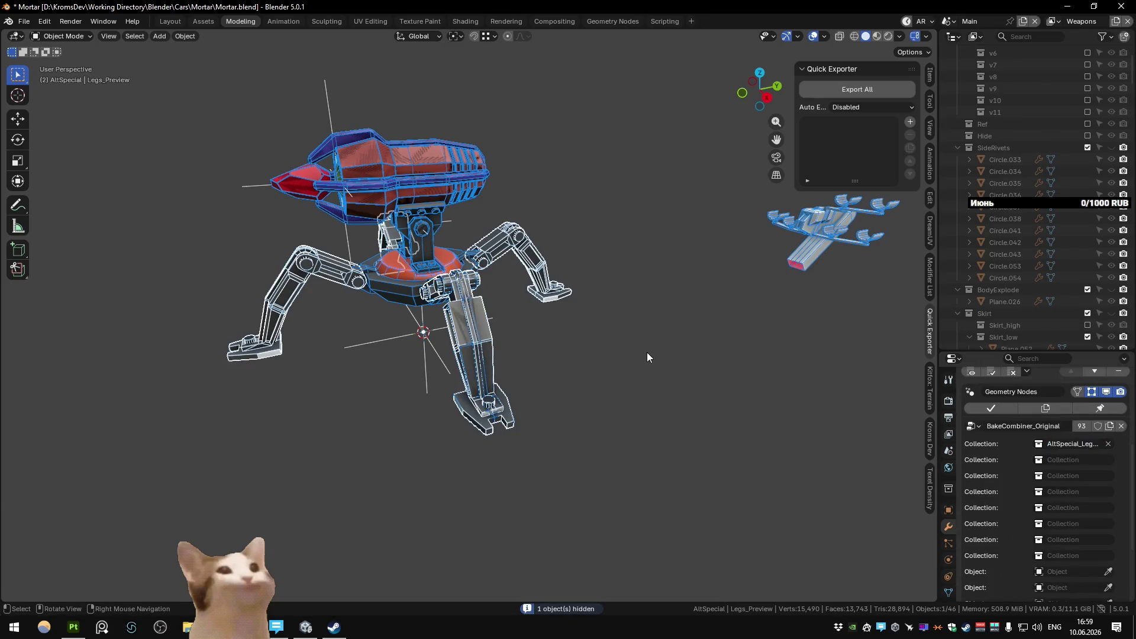
drag(648, 353, 651, 367)
key(period)
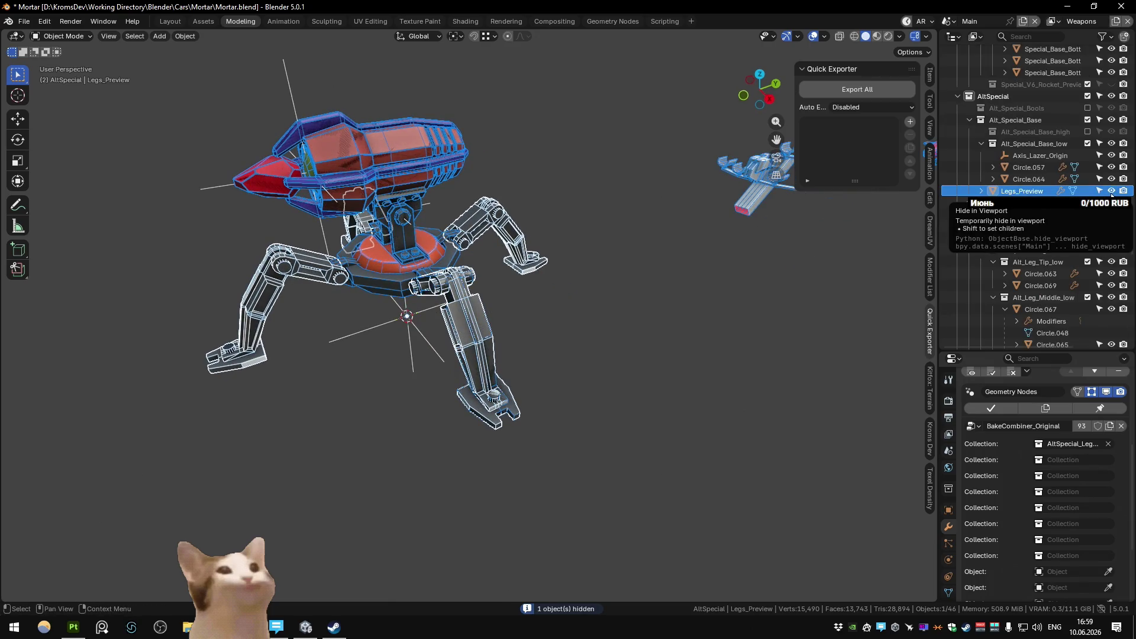
click(1113, 191)
Step: Inspect the foot piece Circle.069 and leg segment Circle.063, checking the foot's layout in UV Editing
click(494, 401)
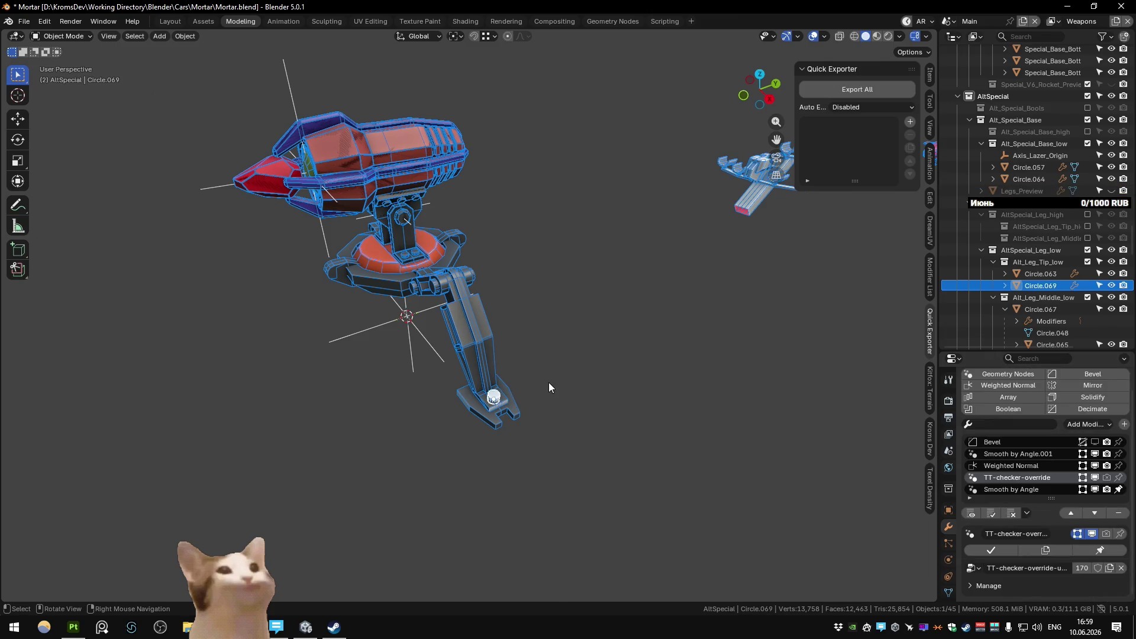
key(h)
click(464, 367)
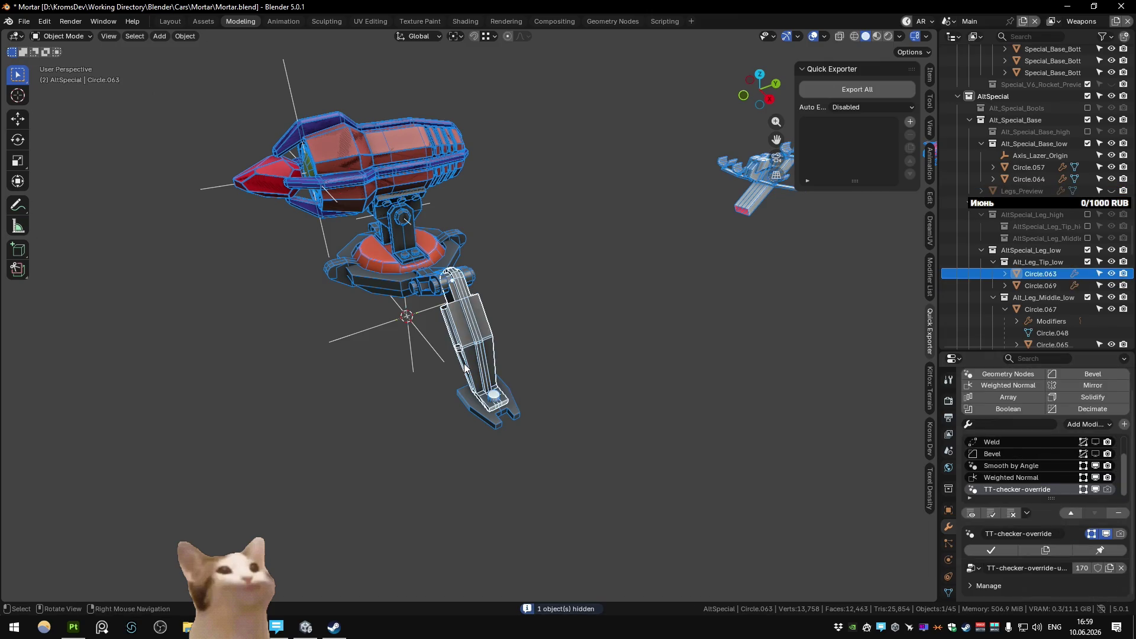
click(516, 374)
click(496, 398)
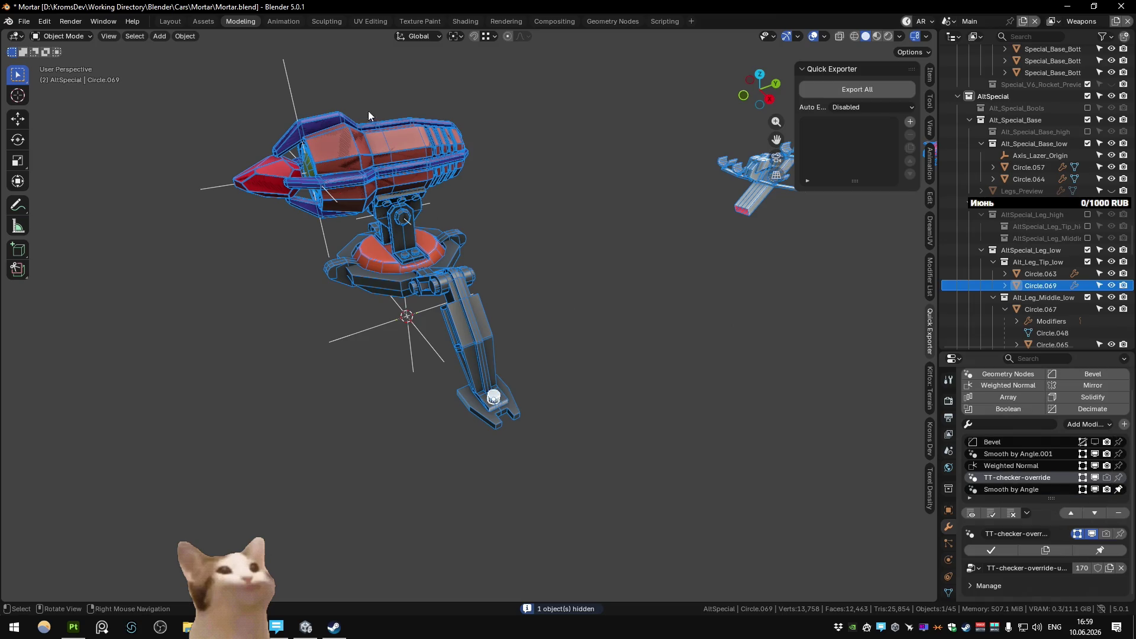
click(371, 21)
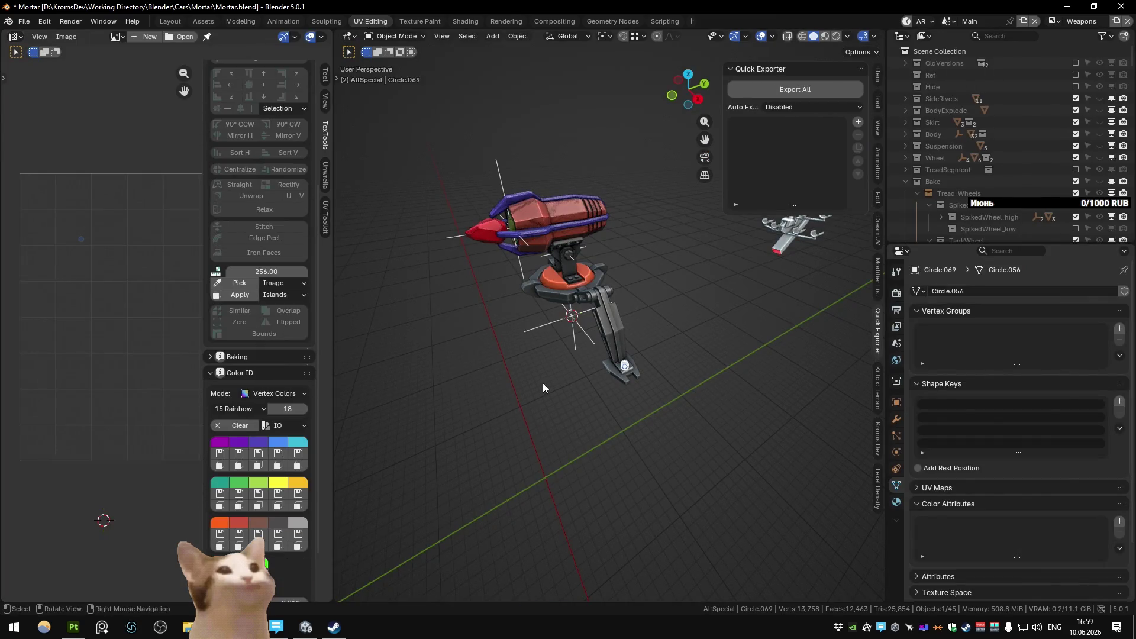
click(241, 21)
click(482, 323)
click(551, 282)
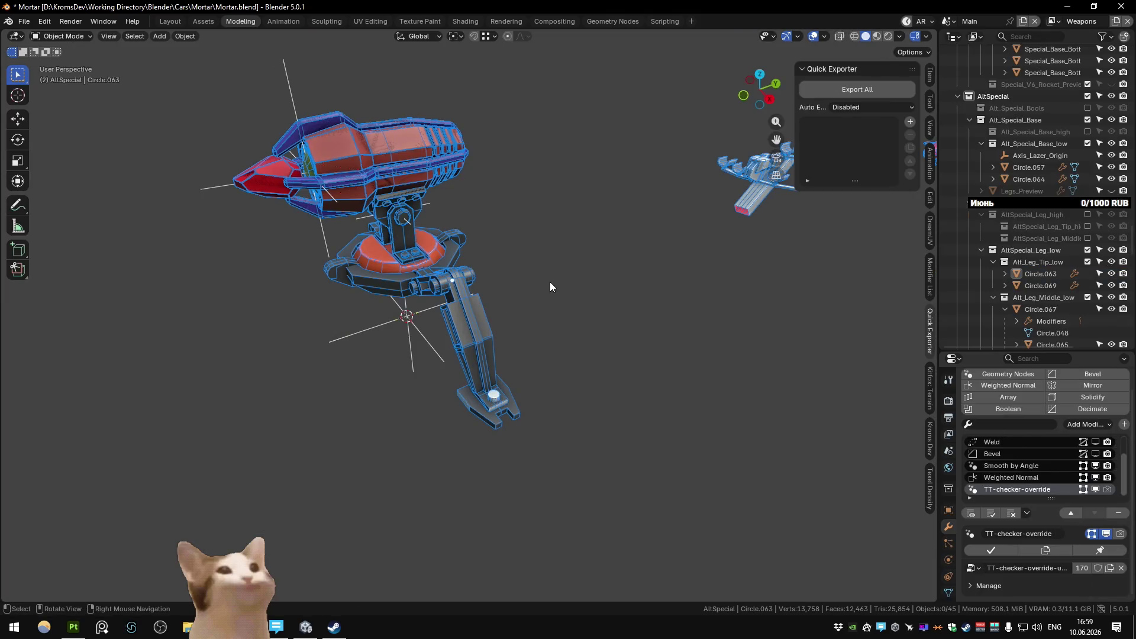
key(a)
Step: Unwrap all mortar pieces and pack their UV islands, then return to Object Mode
click(370, 20)
key(Tab)
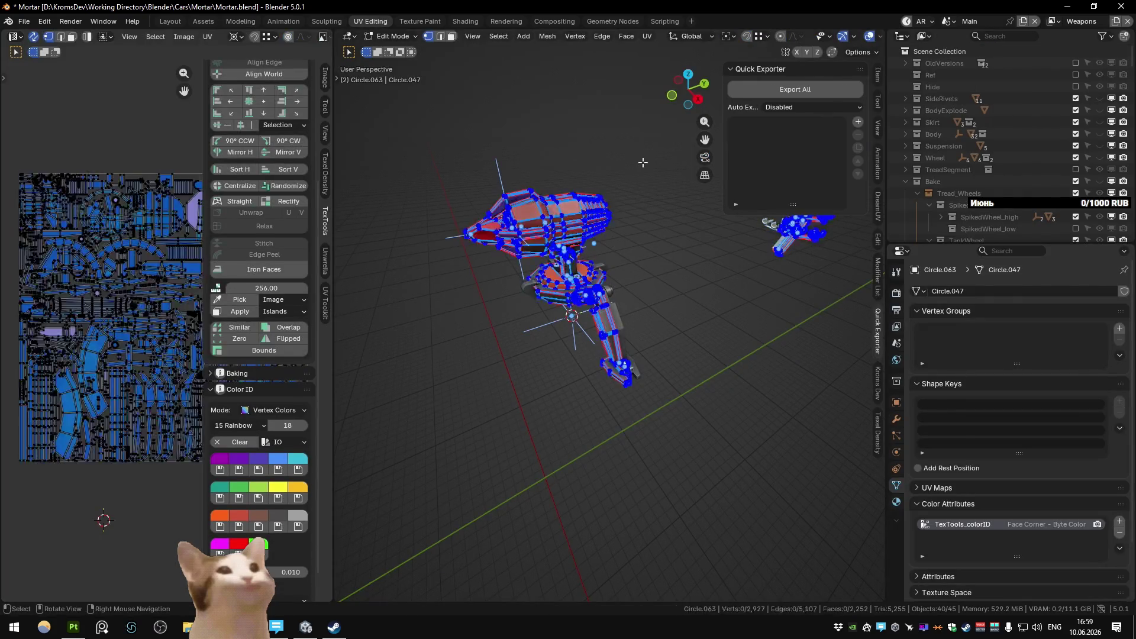
key(u)
click(686, 169)
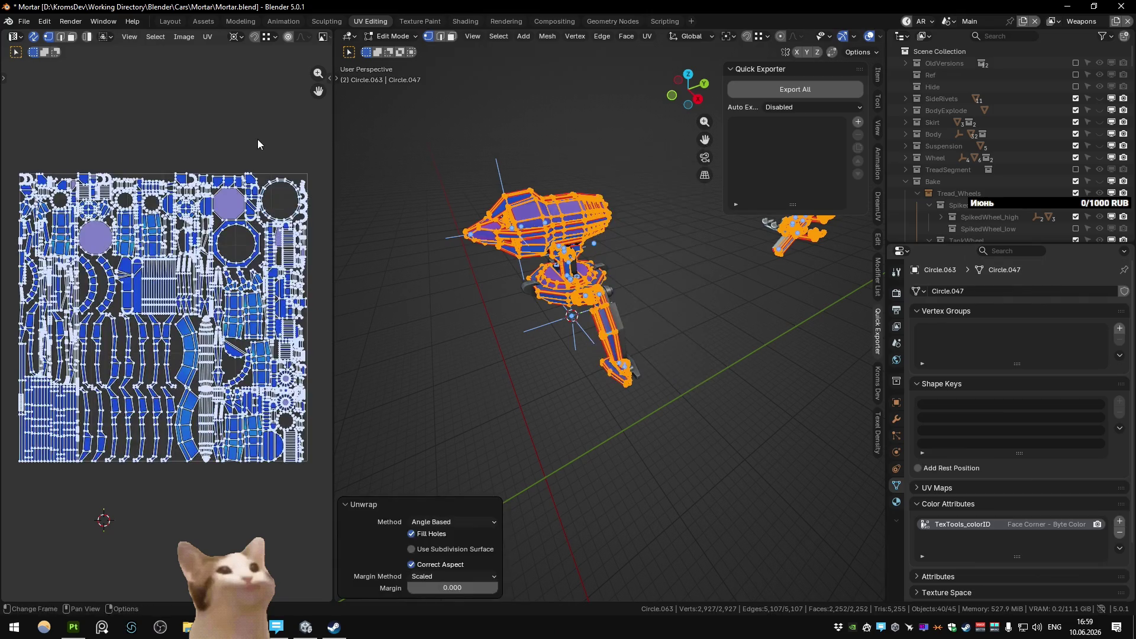
key(ctrl+p)
key(Tab)
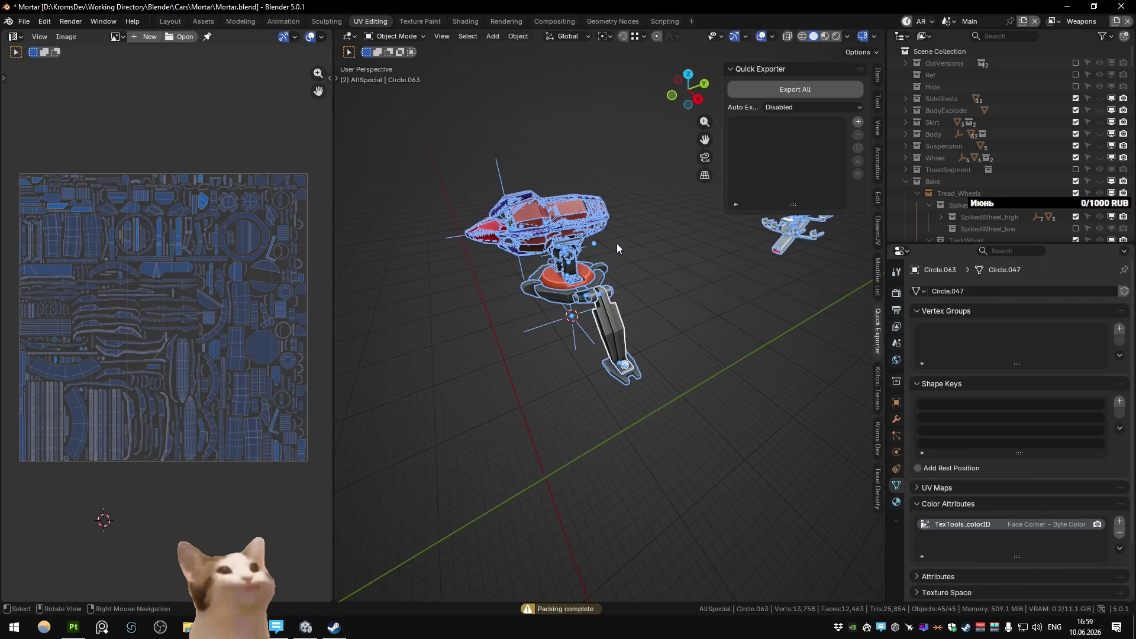
Step: Switch to the Substance scene, run a fresh texture bake in Painter and come back to Blender
click(770, 161)
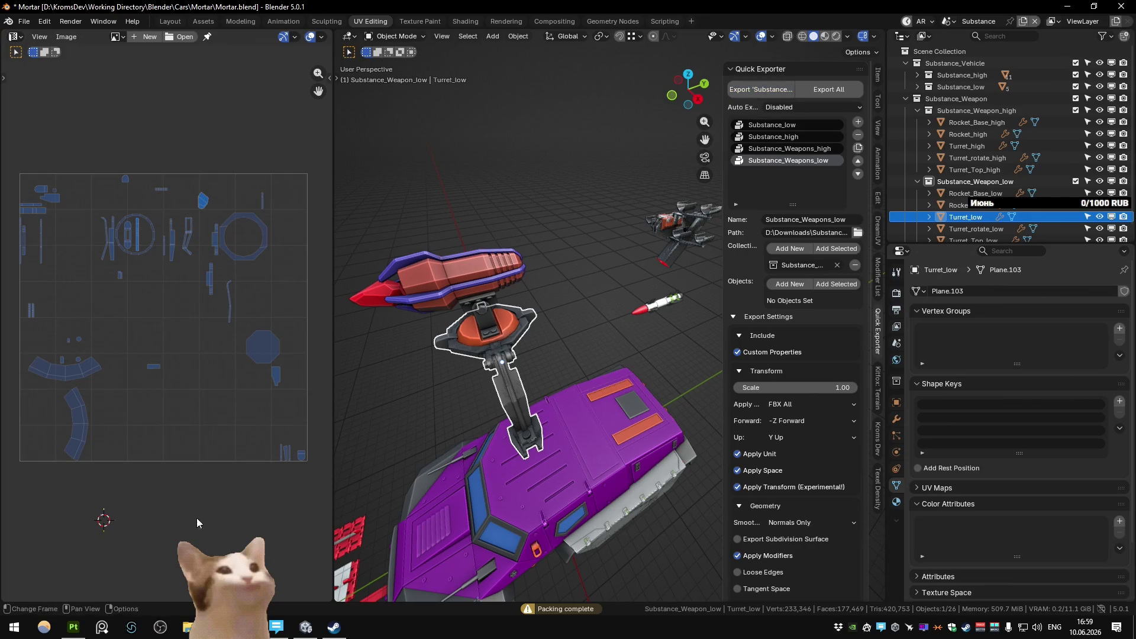
key(alt+Tab)
click(710, 435)
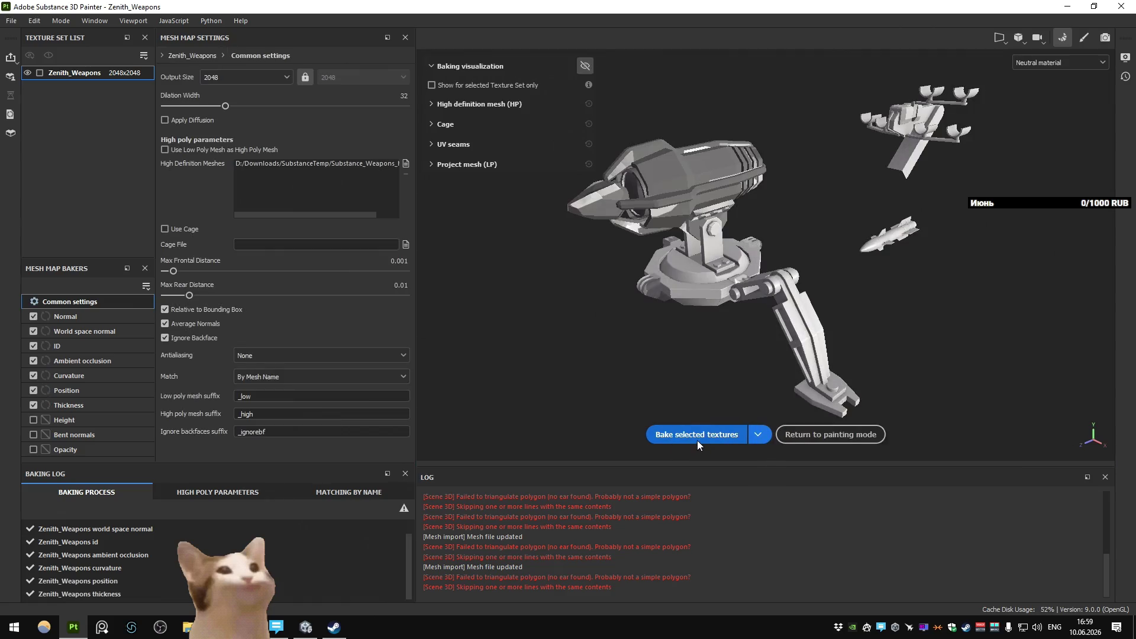
key(alt+Tab)
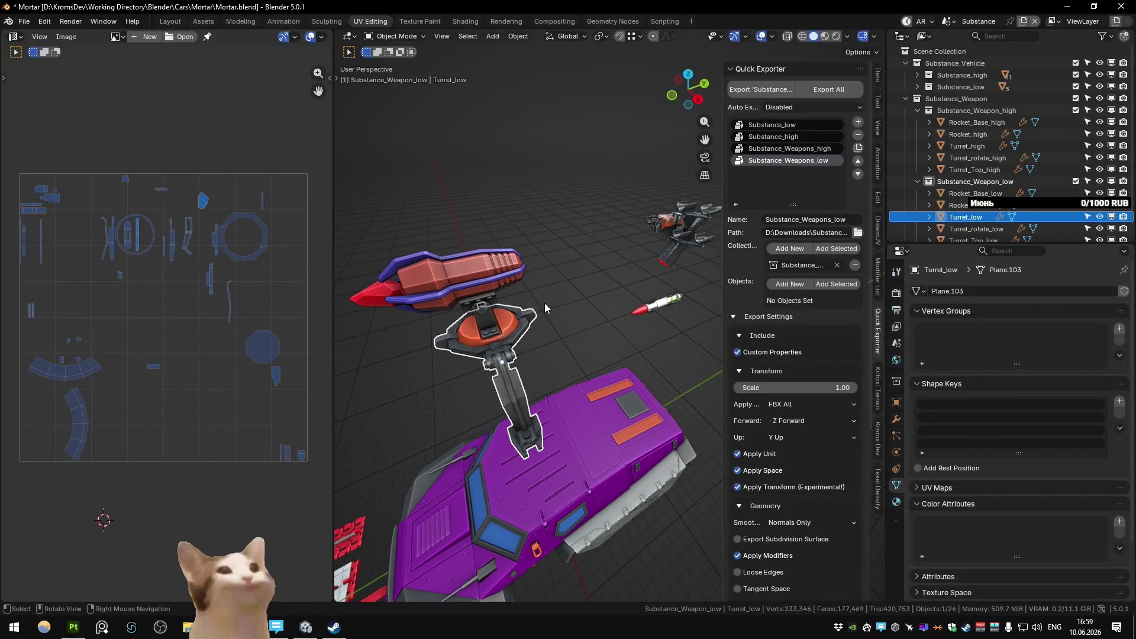
Step: In the Weapons scene, locate turret top Cube.106 and exclude the Alt_Special_Rotate_high collection
key(ctrl+Page_Down)
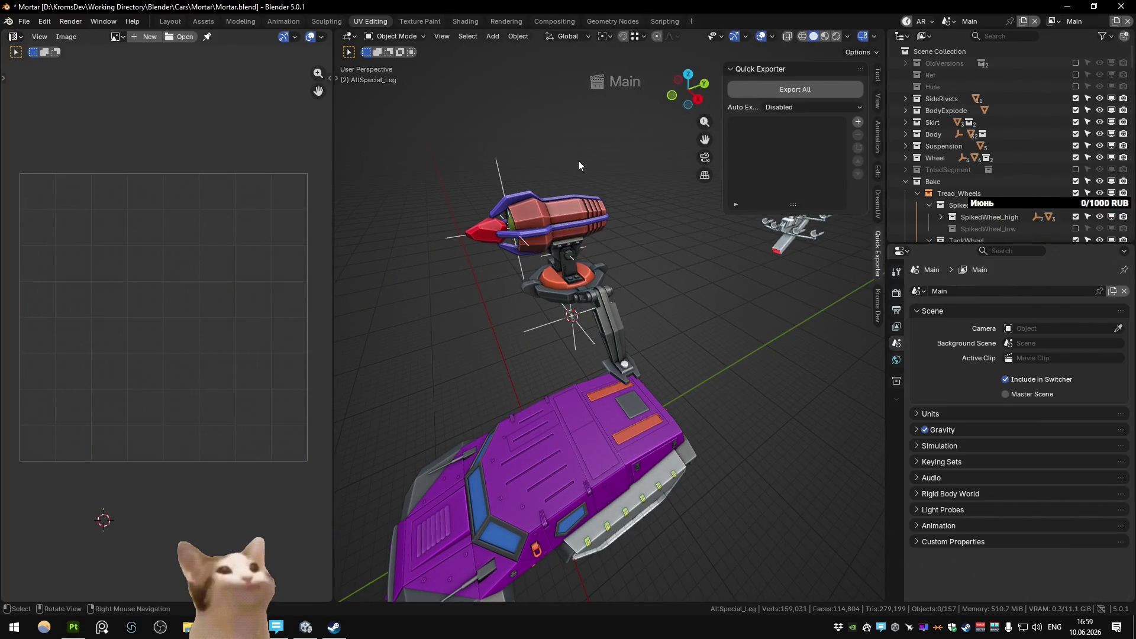
key(ctrl+Page_Down)
key(ctrl+Page_Down)
key(ctrl+Page_Down)
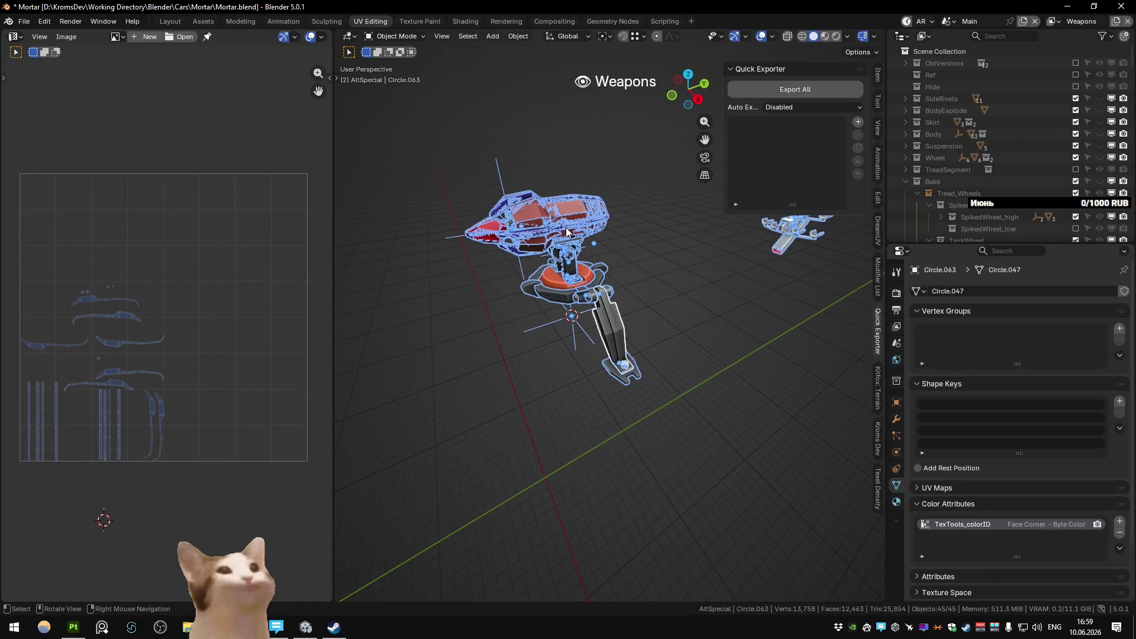
click(567, 231)
key(period)
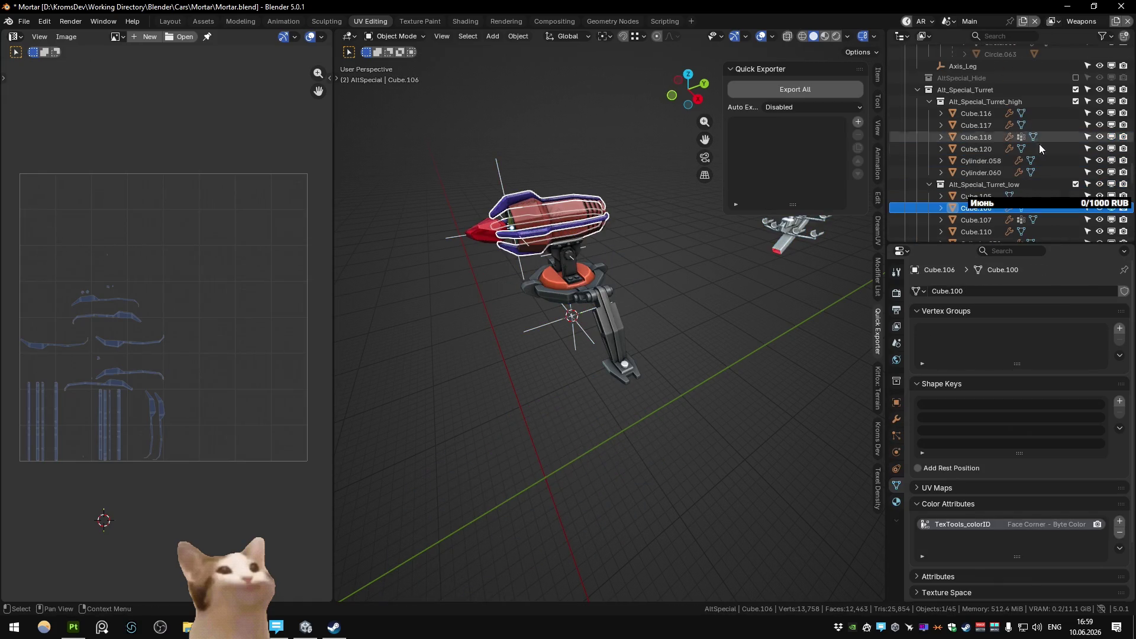
scroll(down, 3)
scroll(down, 3)
click(1076, 148)
scroll(down, 3)
scroll(down, 3)
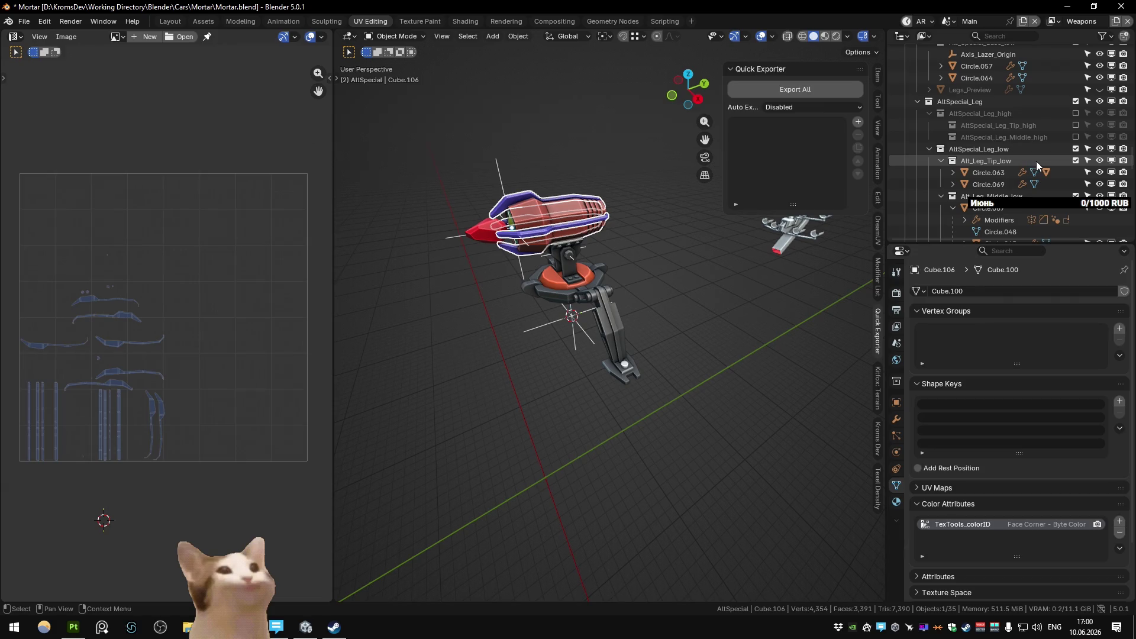
scroll(up, 3)
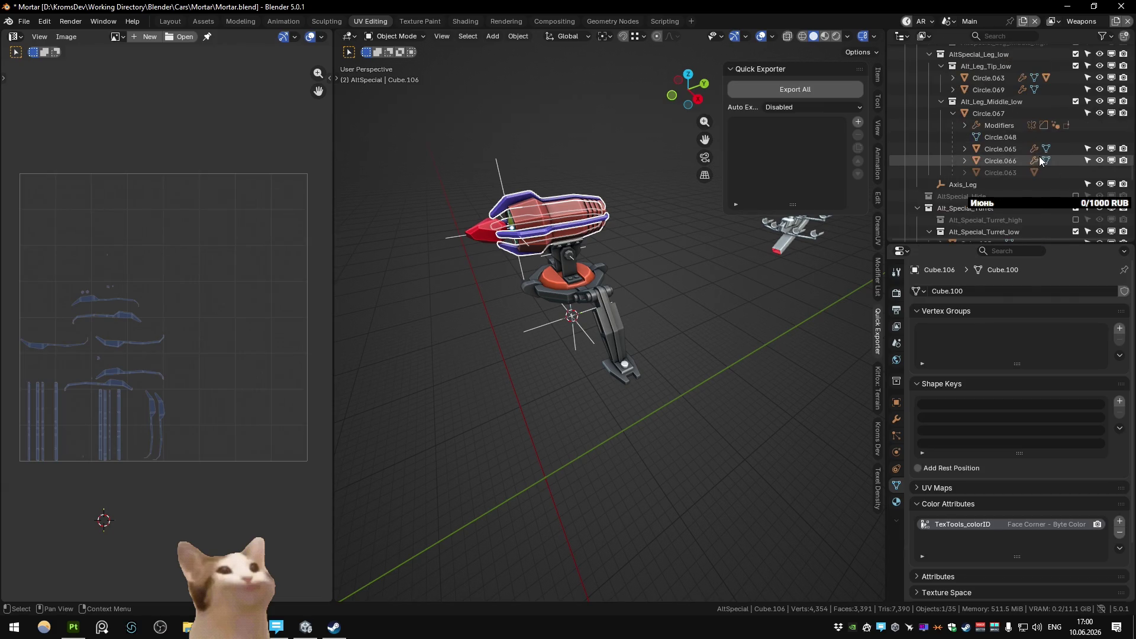
scroll(up, 3)
Step: Unwrap all remaining mortar pieces and repack their UV islands, returning to Object Mode
key(a)
key(Tab)
key(u)
click(640, 134)
key(q)
click(244, 141)
key(Tab)
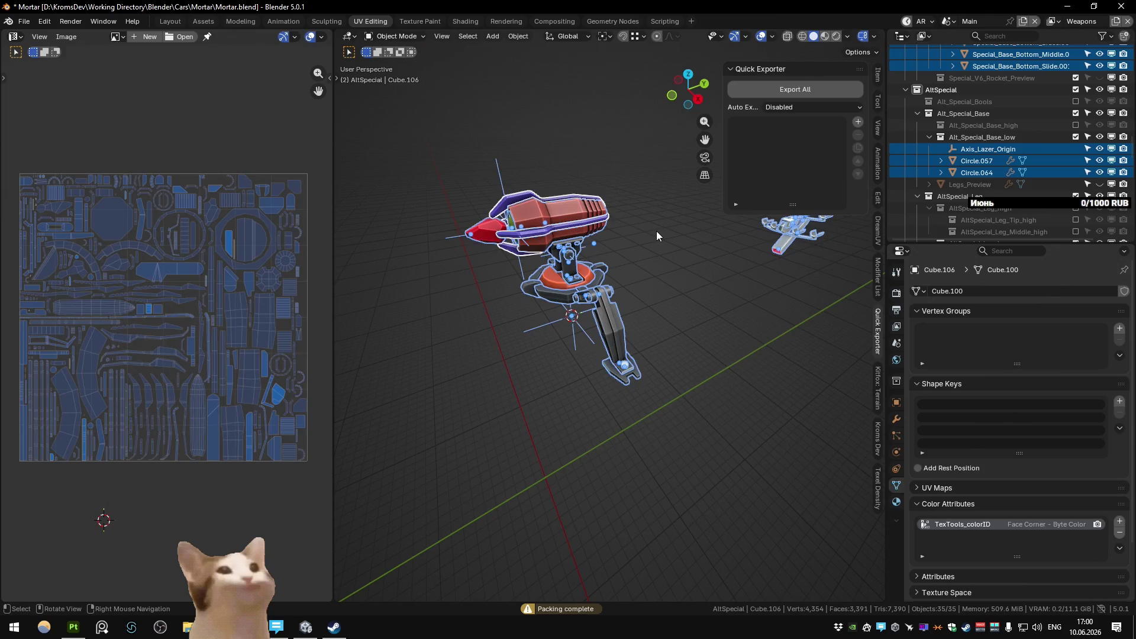
Step: Switch to the Substance scene, launch another Painter bake and return to Blender's Main scene
key(ctrl+Page_Down)
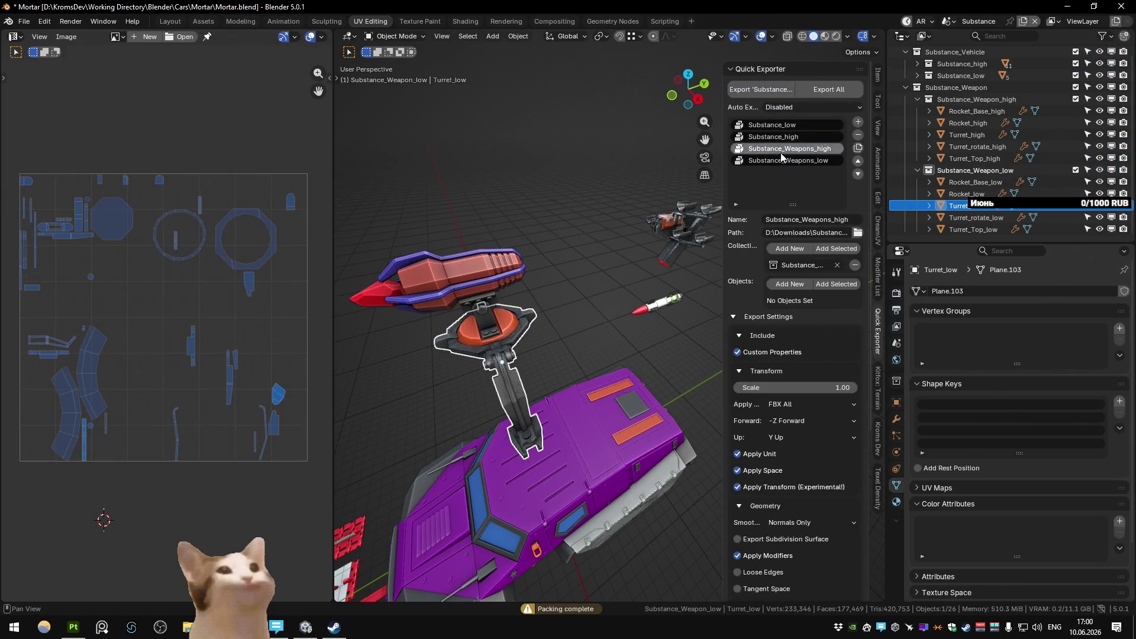
click(84, 627)
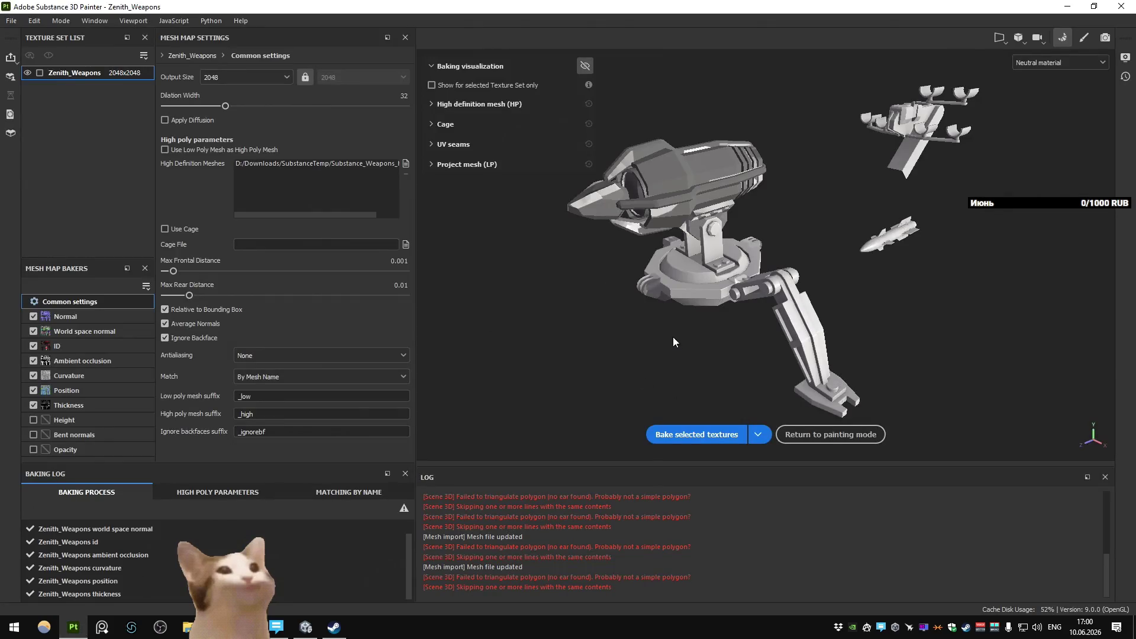
click(693, 434)
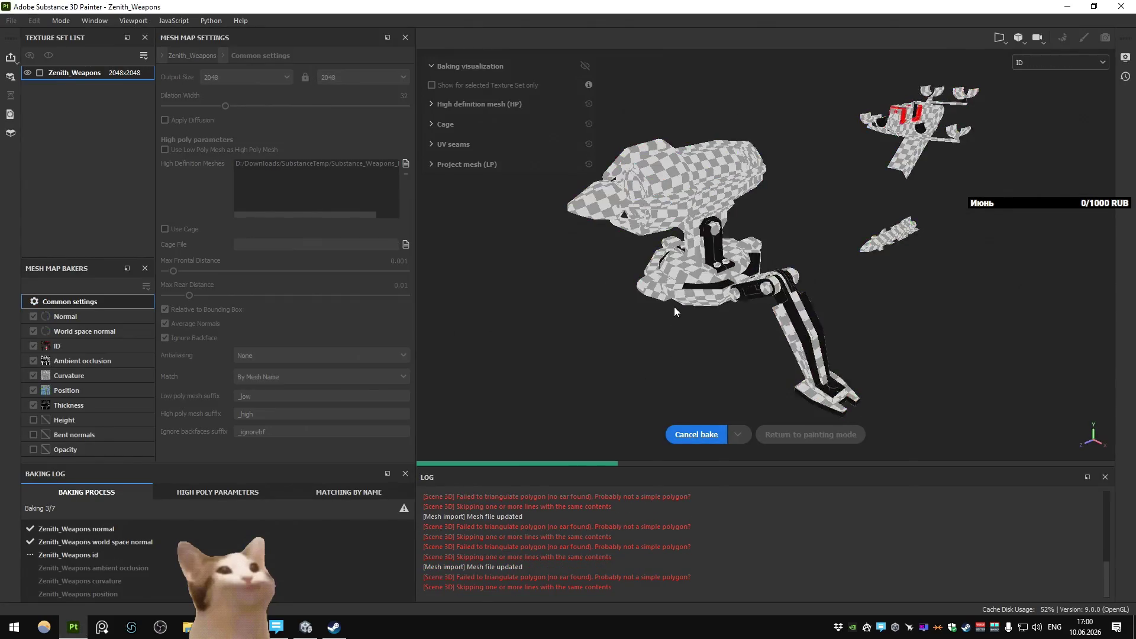
key(alt+Tab)
key(ctrl+Page_Down)
key(ctrl+Page_Up)
key(ctrl+Page_Up)
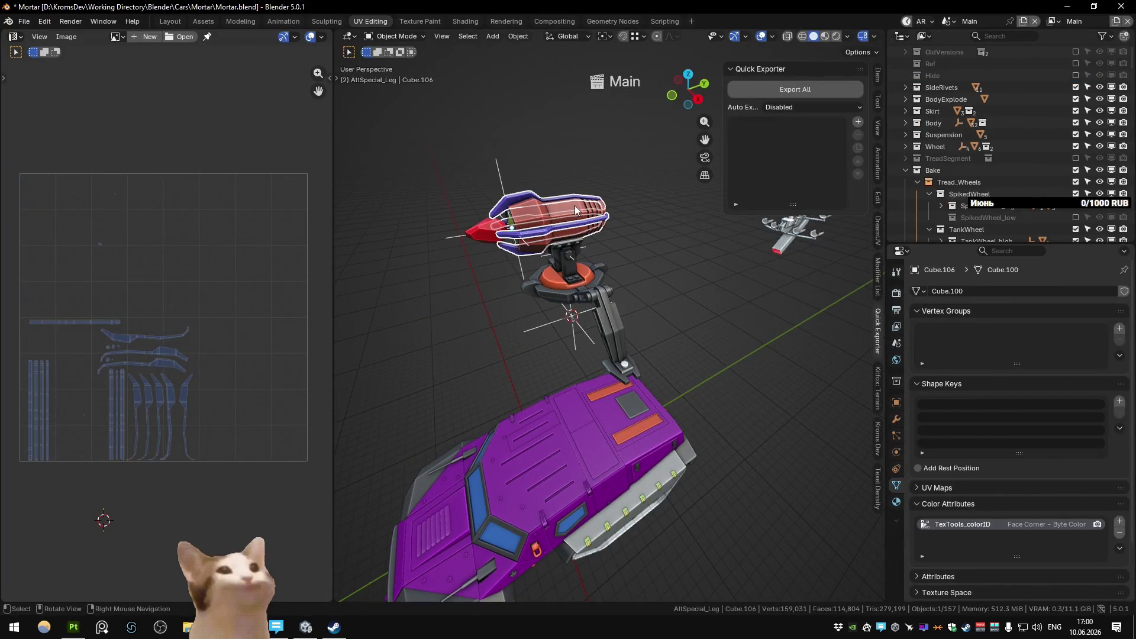
Step: Briefly hide and restore turret part Cube.107, then move to the Weapons scene
click(580, 211)
key(h)
key(alt+h)
key(alt+Page_Up)
key(alt+Page_Up)
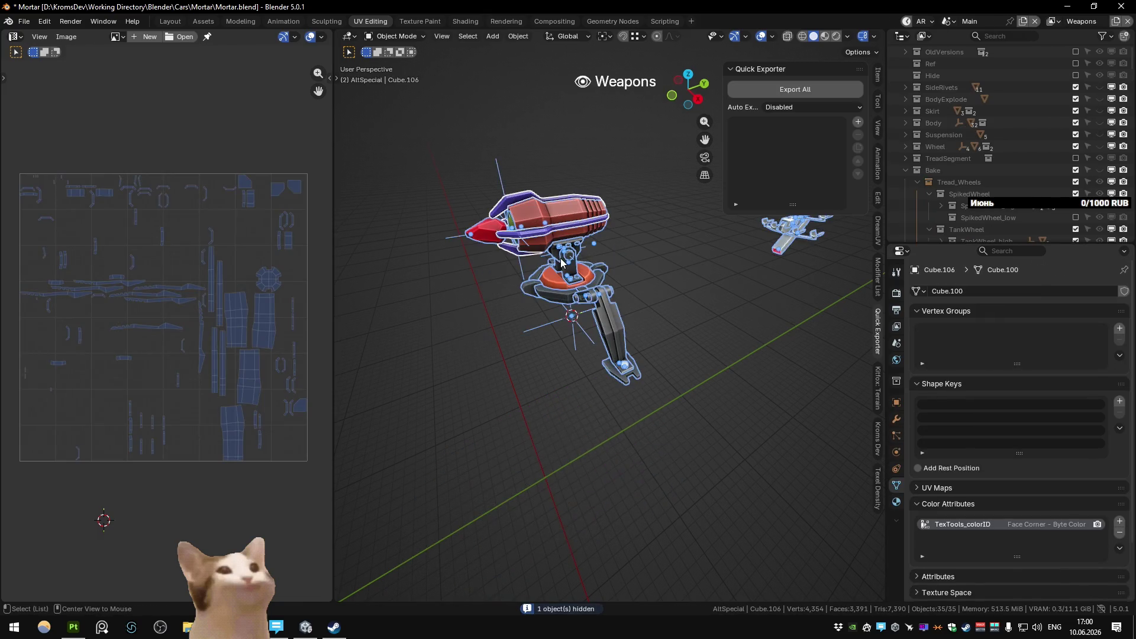
Step: Hide the mortar turret pieces one by one — gun body, cylinders, Cube.109, rings Circle.064, plate, bowl Circle.057
click(568, 219)
key(h)
click(515, 227)
key(h)
key(h)
click(569, 257)
click(571, 251)
key(h)
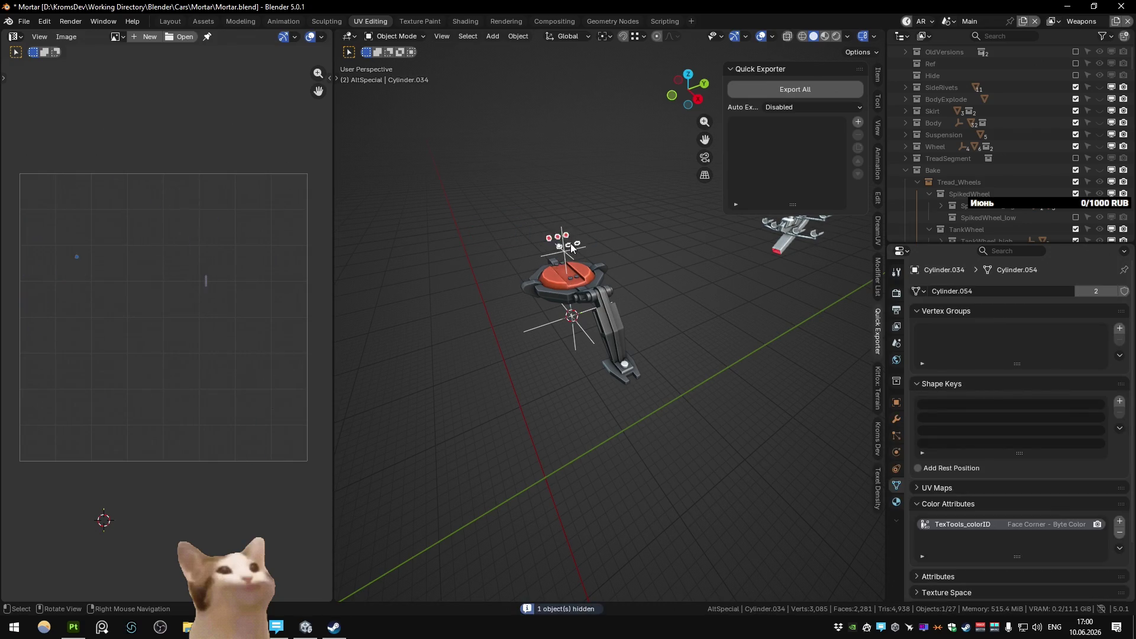
key(h)
click(591, 298)
key(h)
click(588, 301)
key(h)
click(623, 353)
key(h)
click(589, 300)
key(h)
Step: Undo the hides, return to the Substance scene and isolate Turret_low to inspect it from several angles
key(ctrl+z)
key(ctrl+z)
key(ctrl+z)
key(ctrl+z)
key(ctrl+z)
key(ctrl+z)
key(ctrl+z)
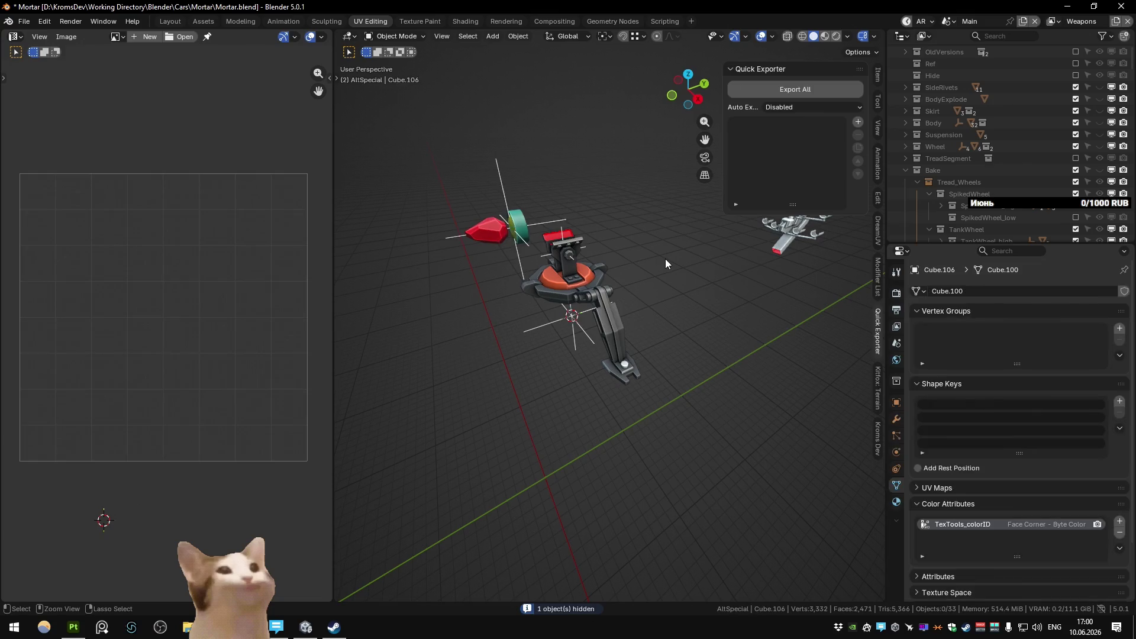
key(ctrl+z)
key(ctrl+z)
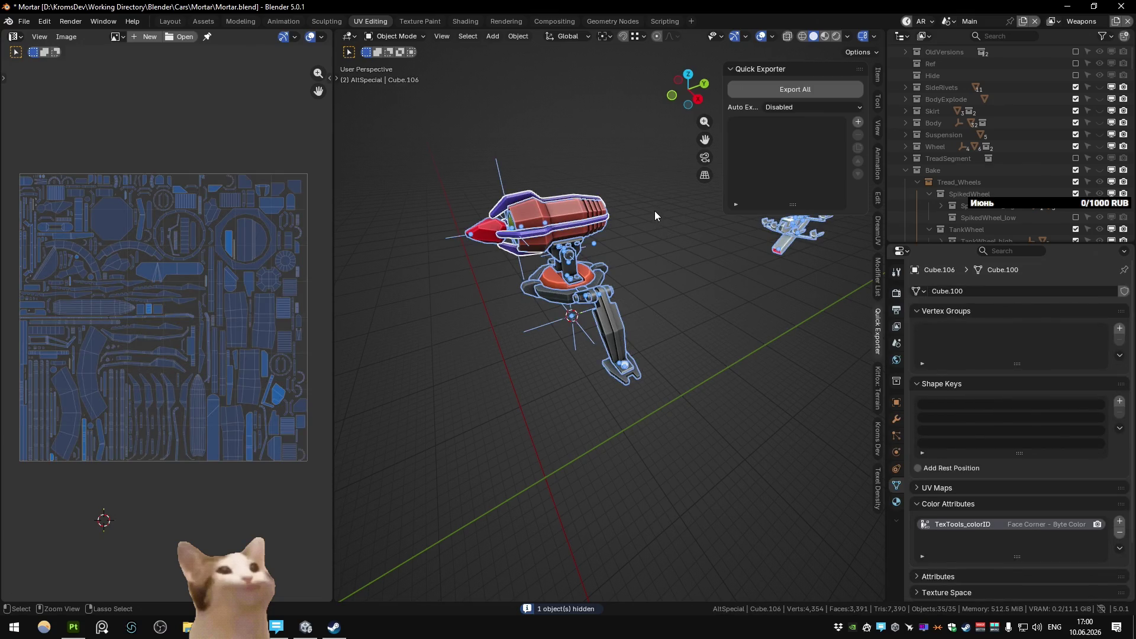
key(ctrl+z)
key(ctrl+z)
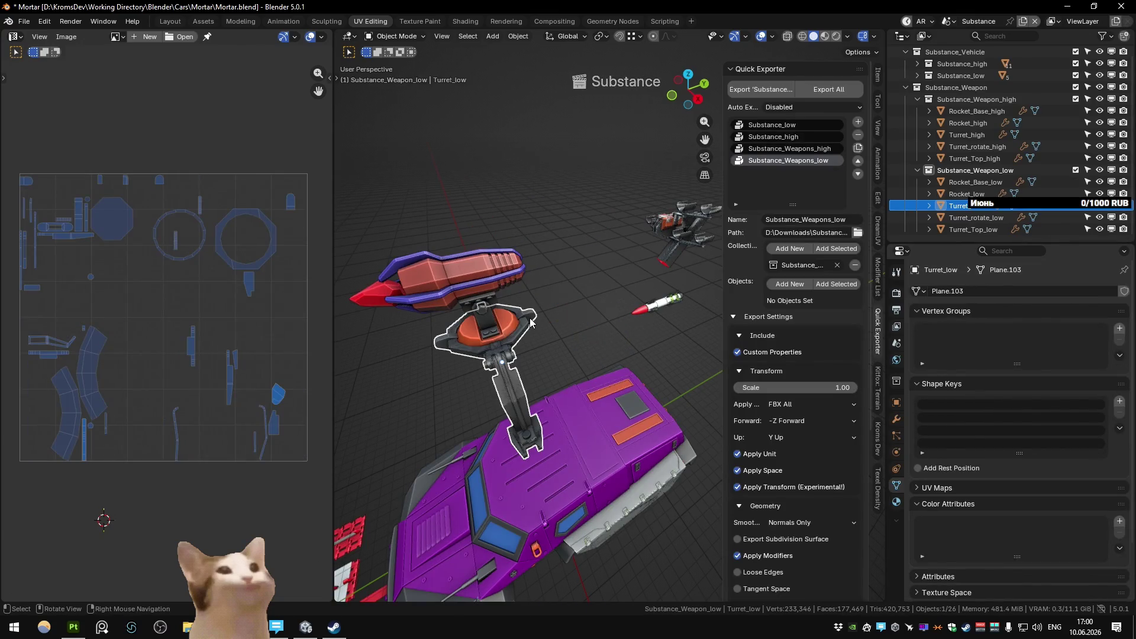
key(h)
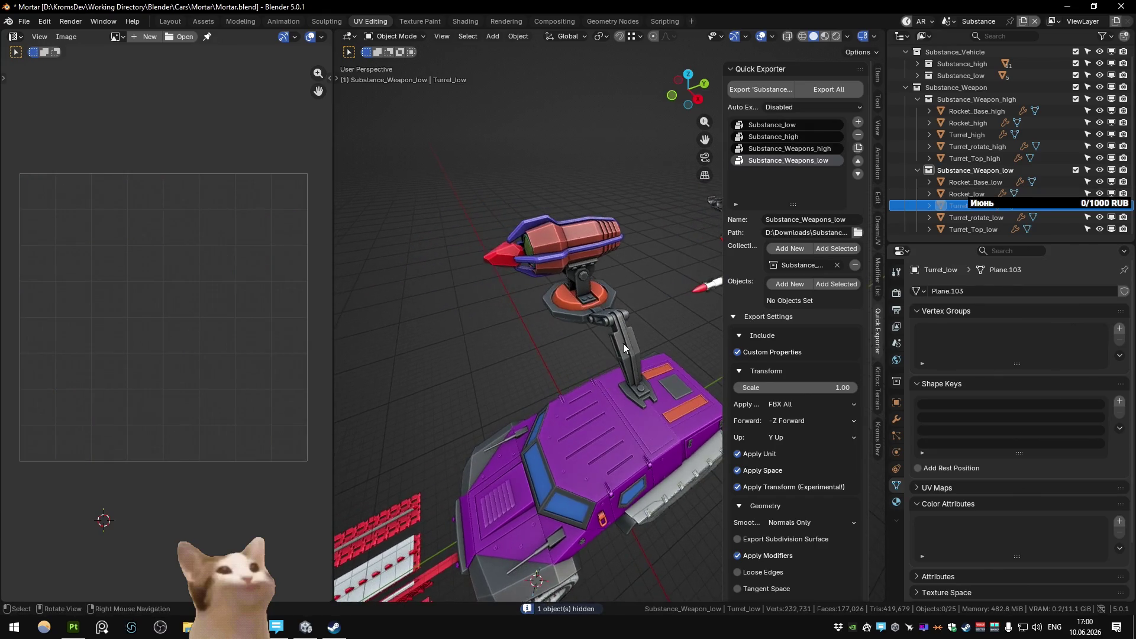
scroll(up, 3)
key(alt+h)
key(shift+h)
drag(622, 299, 660, 316)
key(alt+h)
Step: Isolate and toggle visibility of Turret_Top_low to inspect the rocket turret top
click(547, 200)
key(shift+h)
key(alt+h)
key(h)
key(alt+h)
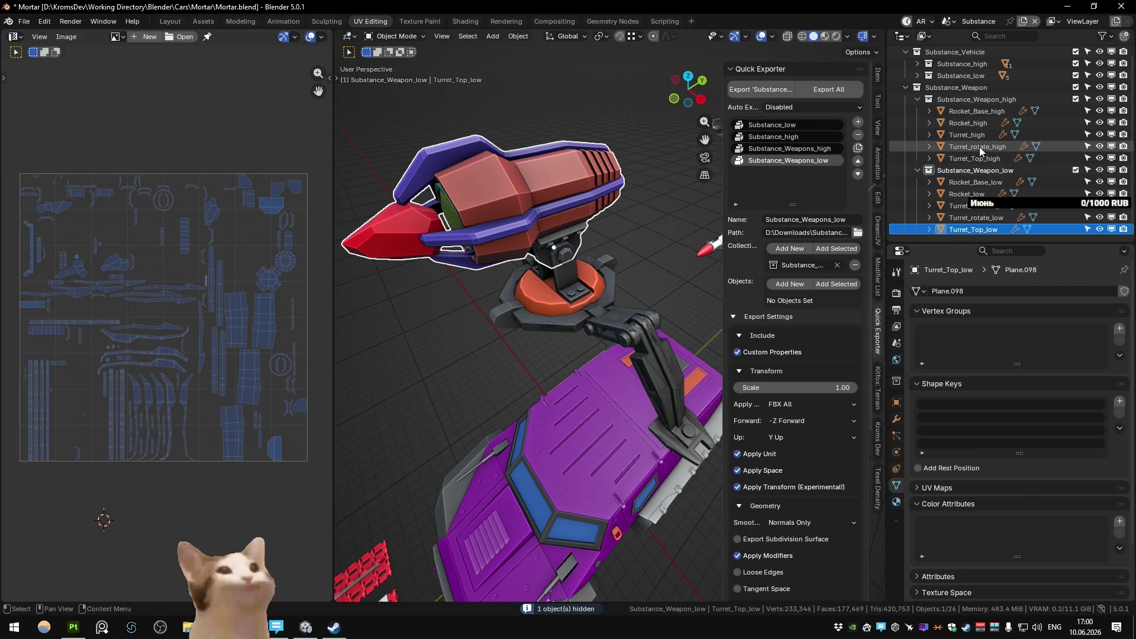
Step: Check Turret_Top_high's modifiers, go to the Main scene and show Alt_Special_Turret_low's collection settings and 3D cursor fields
click(944, 157)
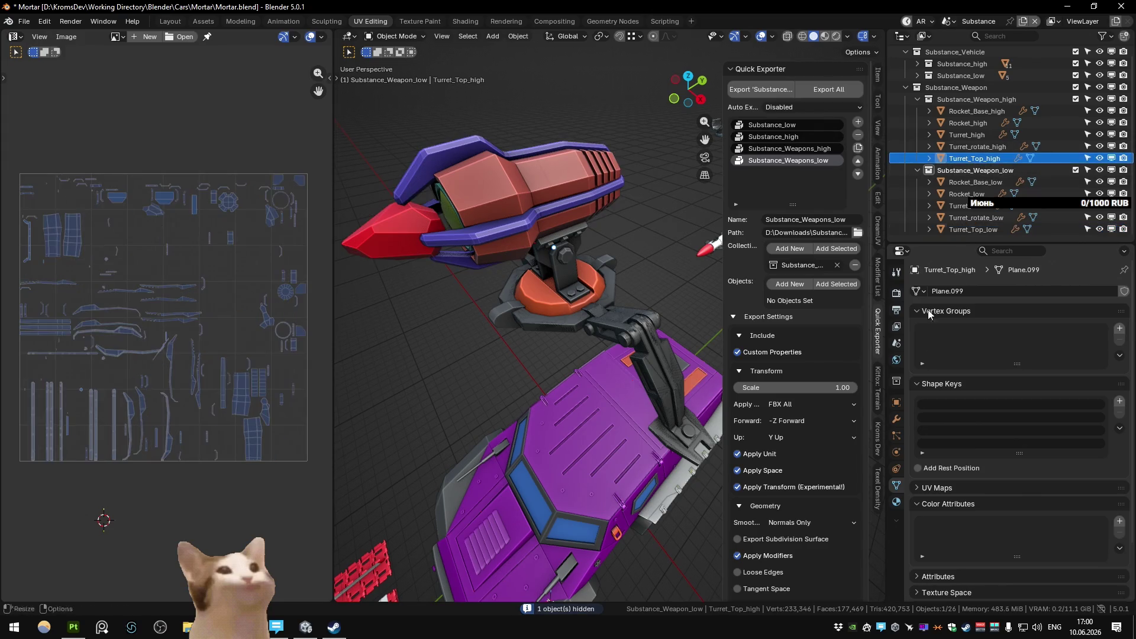
scroll(down, 3)
click(897, 418)
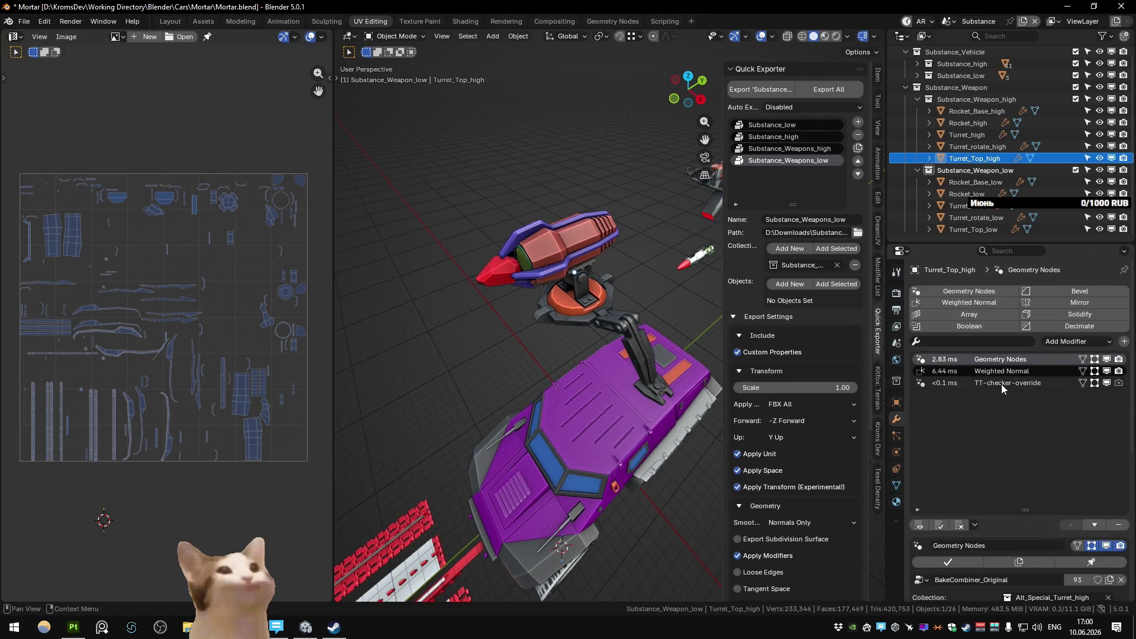
scroll(down, 3)
key(ctrl+Page_Down)
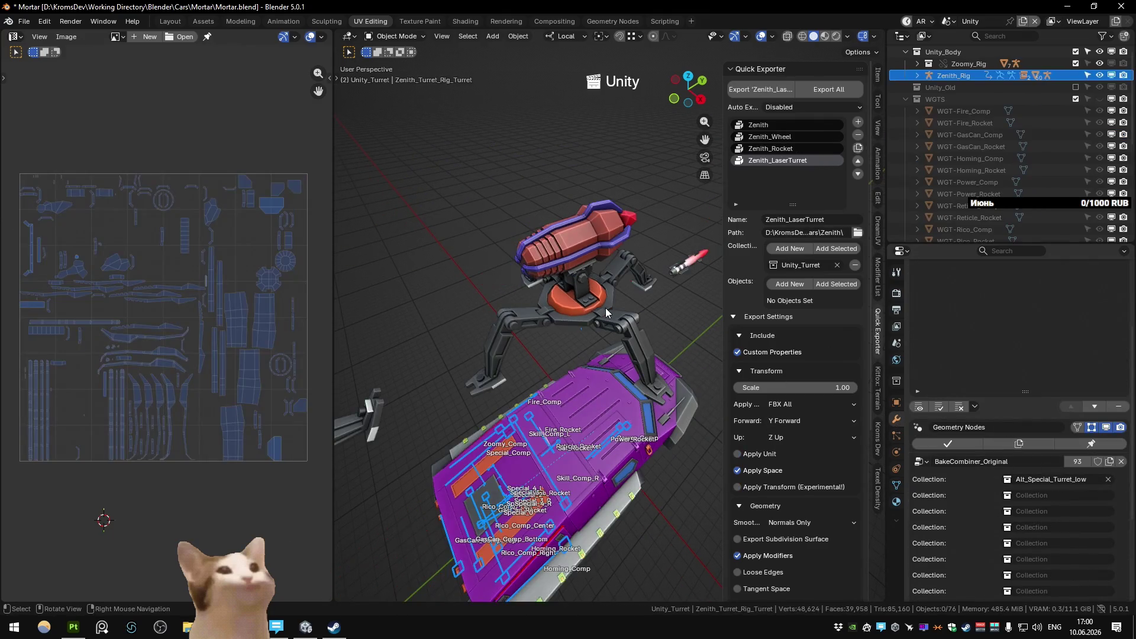
key(ctrl+Page_Down)
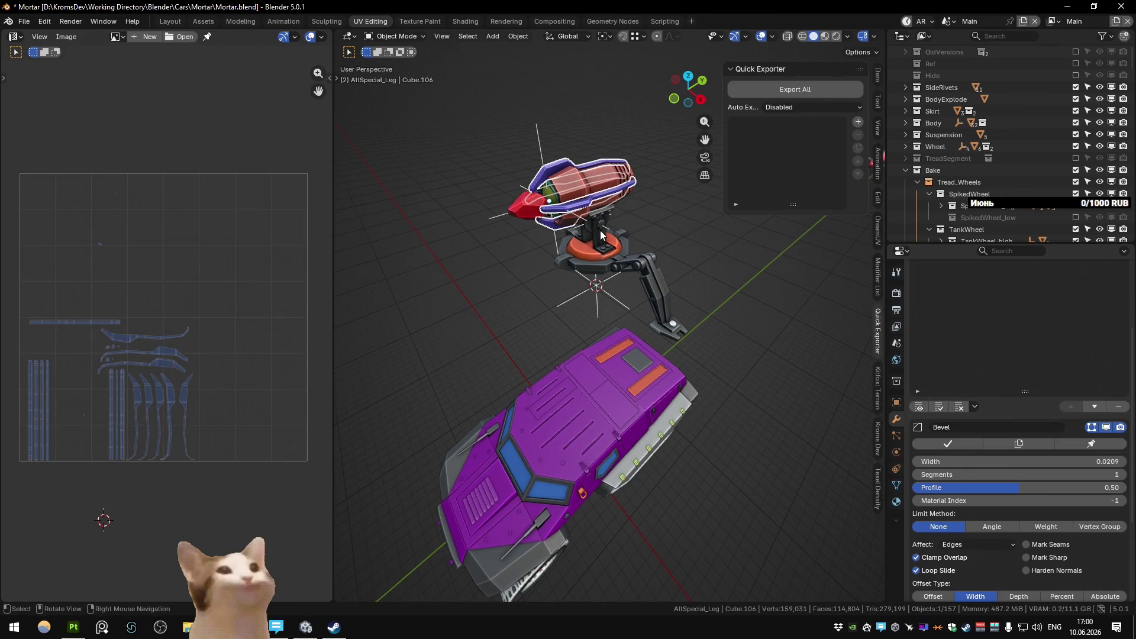
key(KP_Decimal)
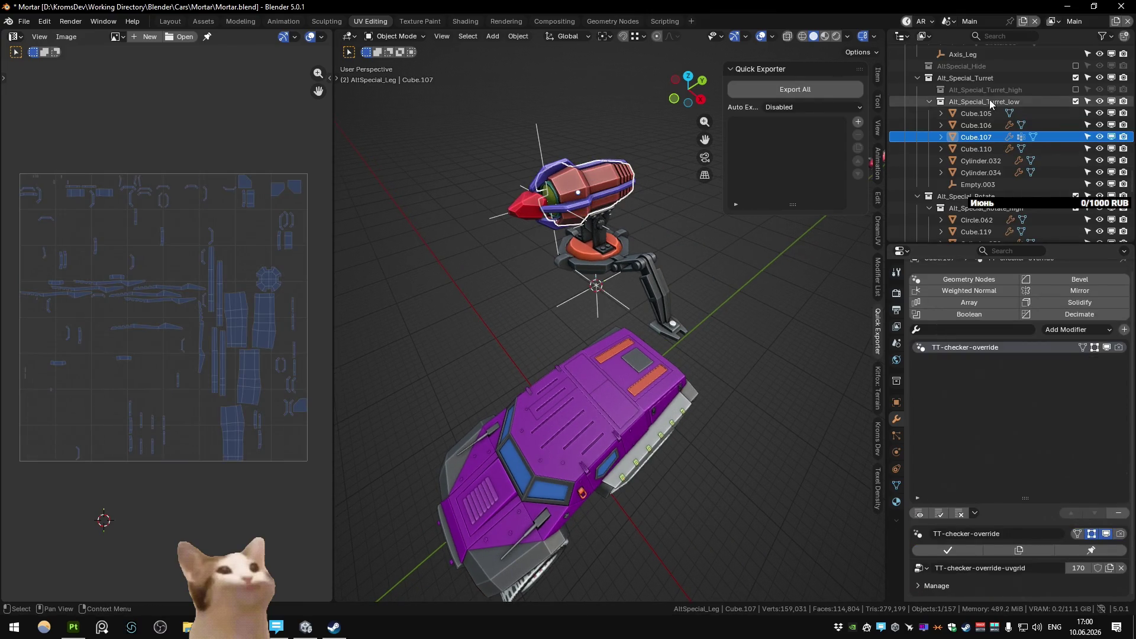
click(897, 380)
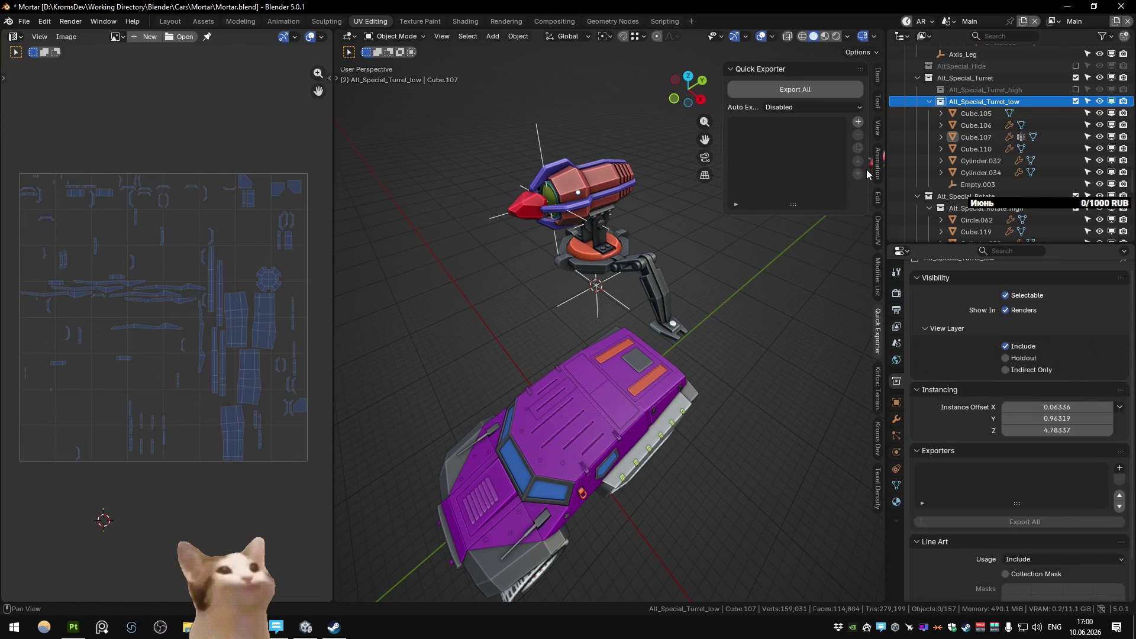
click(878, 130)
Step: Copy the collection's Instance Offset into the 3D cursor location (Y 0.9632, Z 4.7834)
key(ctrl+c)
double_click(795, 290)
key(ctrl+v)
key(Return)
key(ctrl+c)
key(ctrl+v)
double_click(1056, 430)
key(ctrl+c)
key(Return)
double_click(794, 313)
key(ctrl+v)
key(Return)
Step: Enable the Alt_Special_Turret_high collection, review Turret_high's export settings in the Substance scene and go to Substance Painter
click(1076, 90)
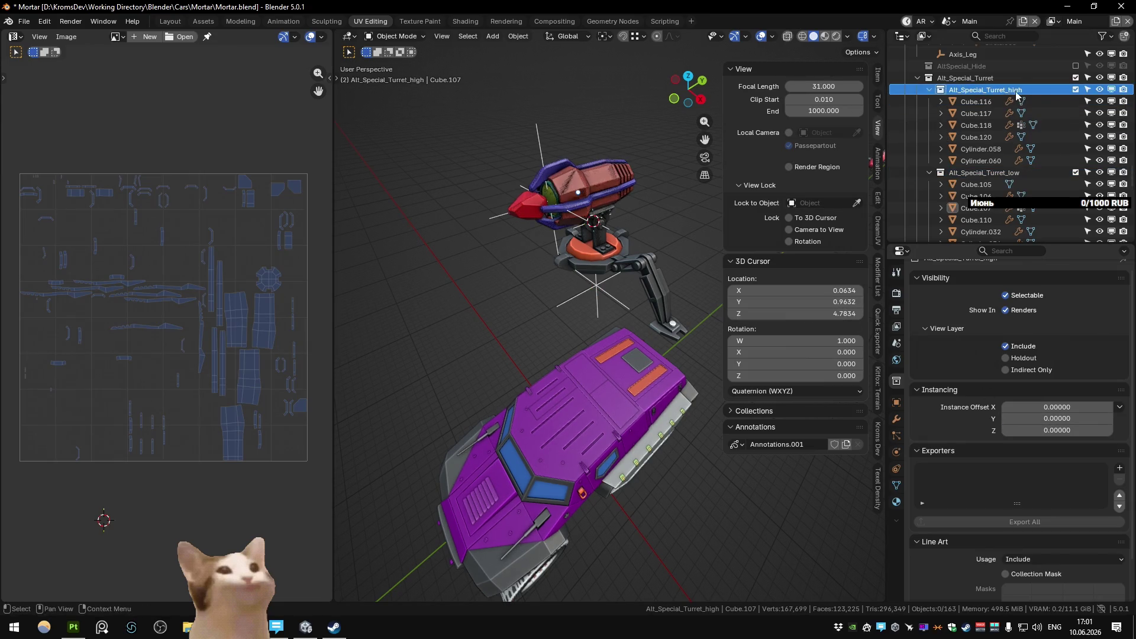
right_click(568, 195)
click(572, 256)
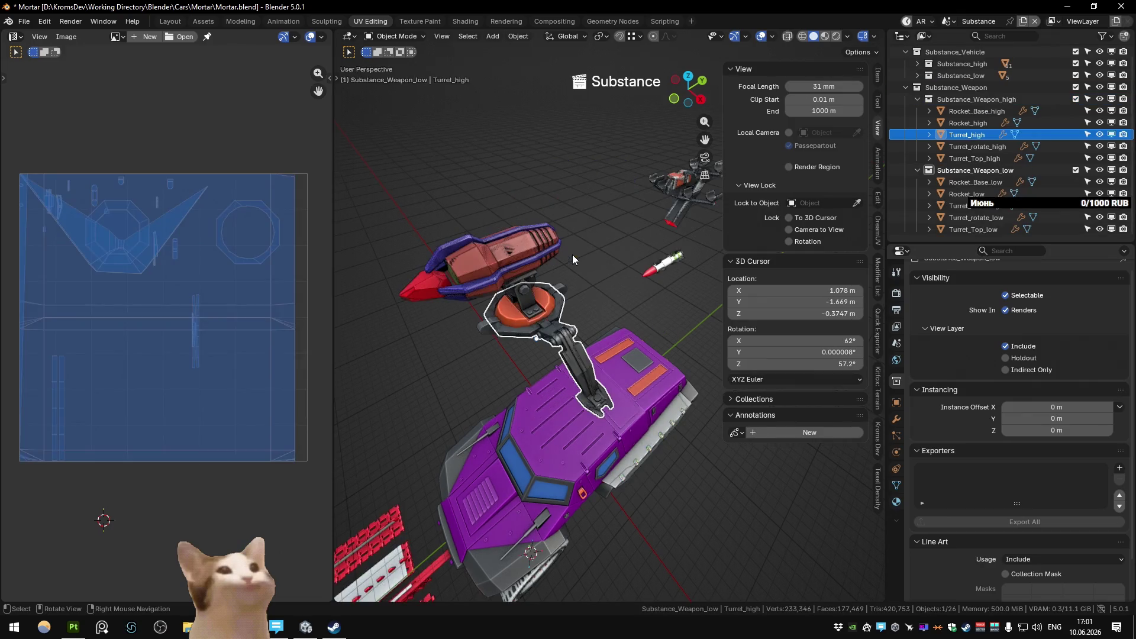
click(881, 274)
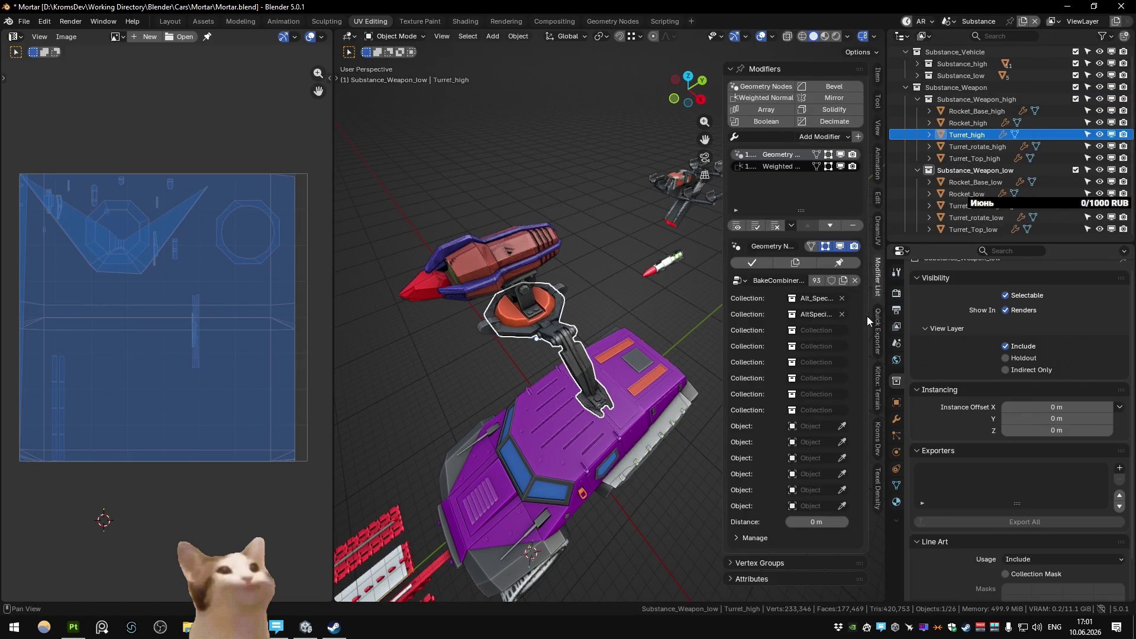
click(879, 331)
click(84, 624)
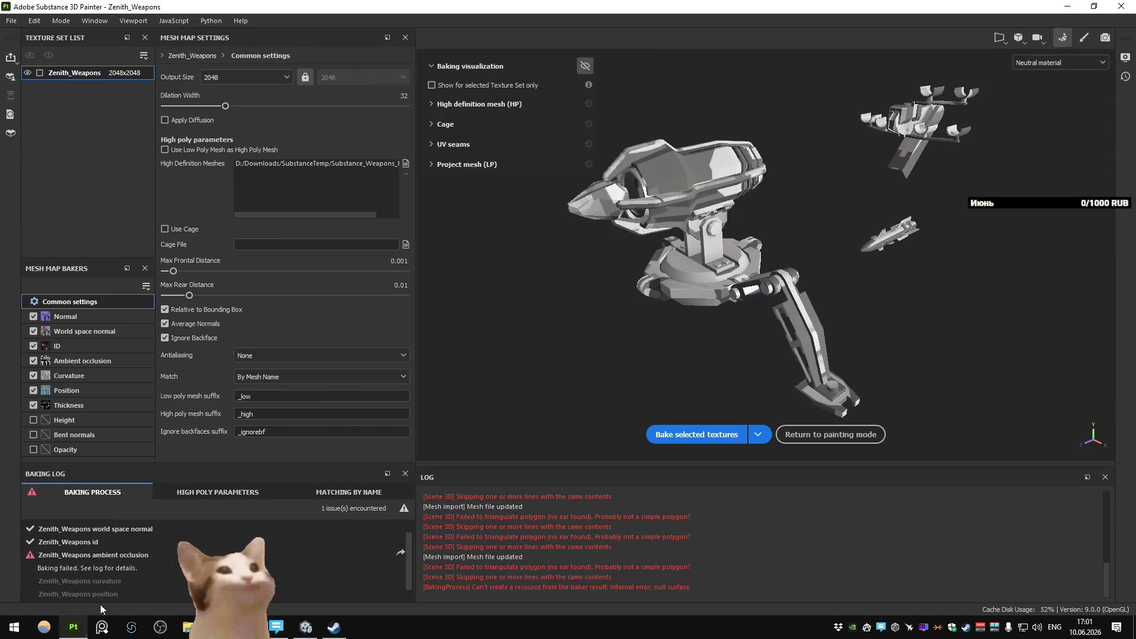
Step: Bake the Zenith_Weapons mesh maps in Substance Painter and return to Blender
click(701, 434)
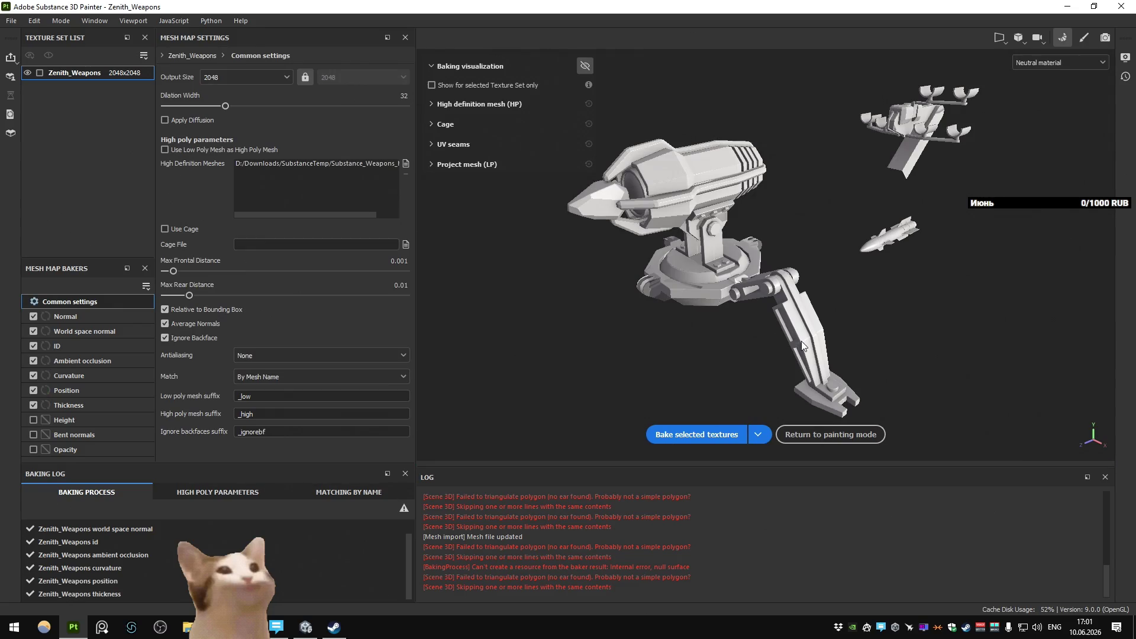
key(alt+Tab)
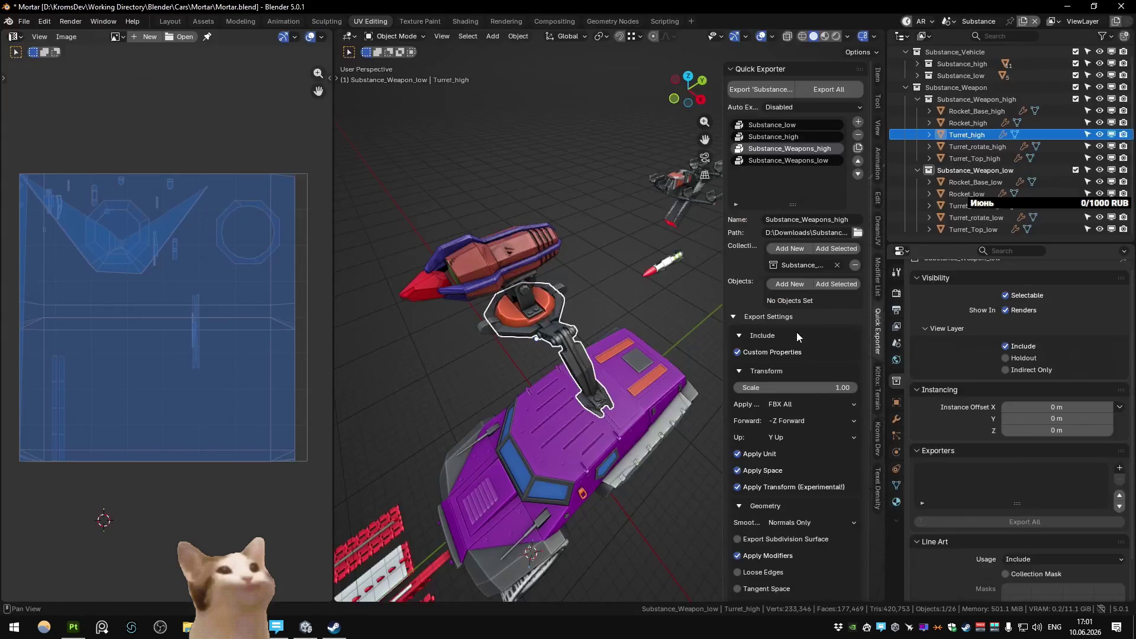
Step: In the Main scene, inspect turret base Circle.064 and apply its Array modifier
key(ctrl+Page_Down)
key(ctrl+Page_Down)
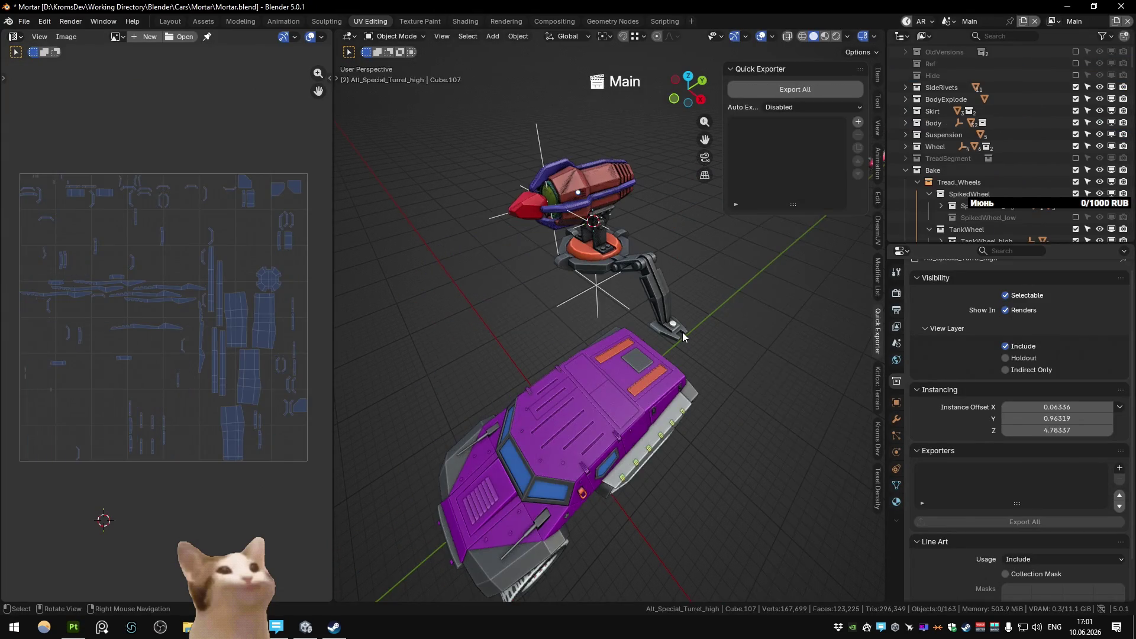
click(558, 257)
key(KP_Decimal)
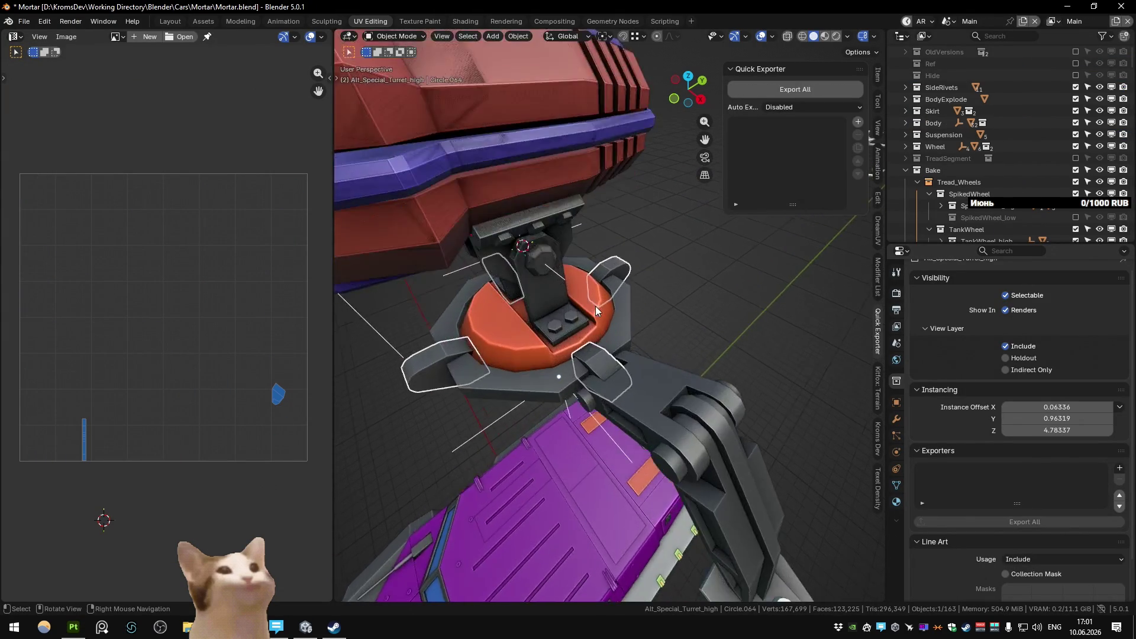
scroll(down, 3)
click(897, 419)
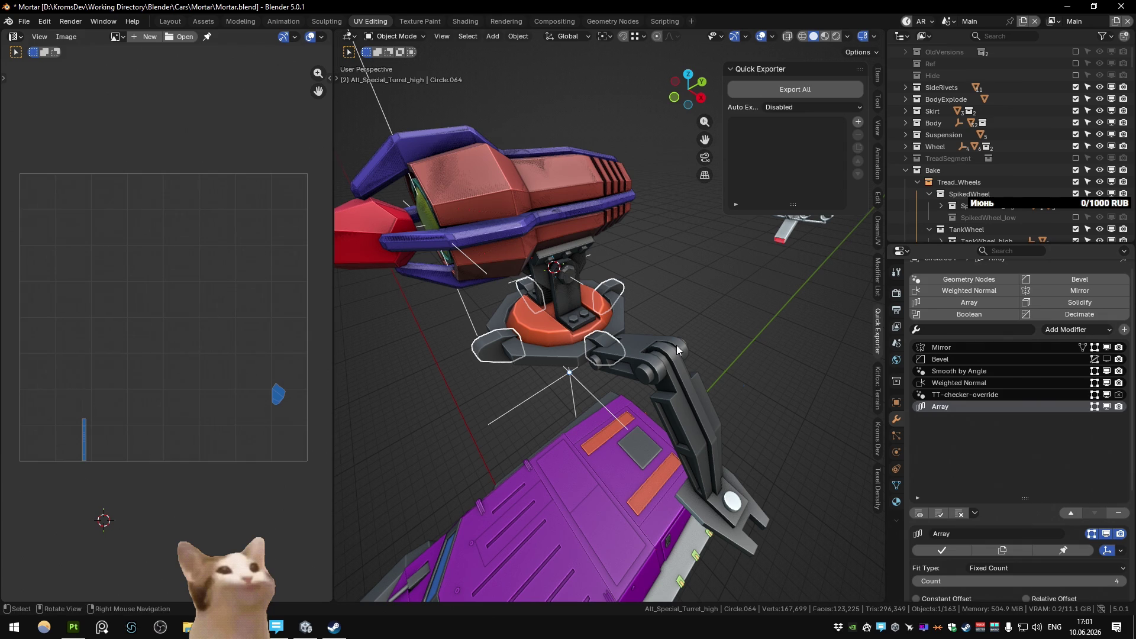
key(Tab)
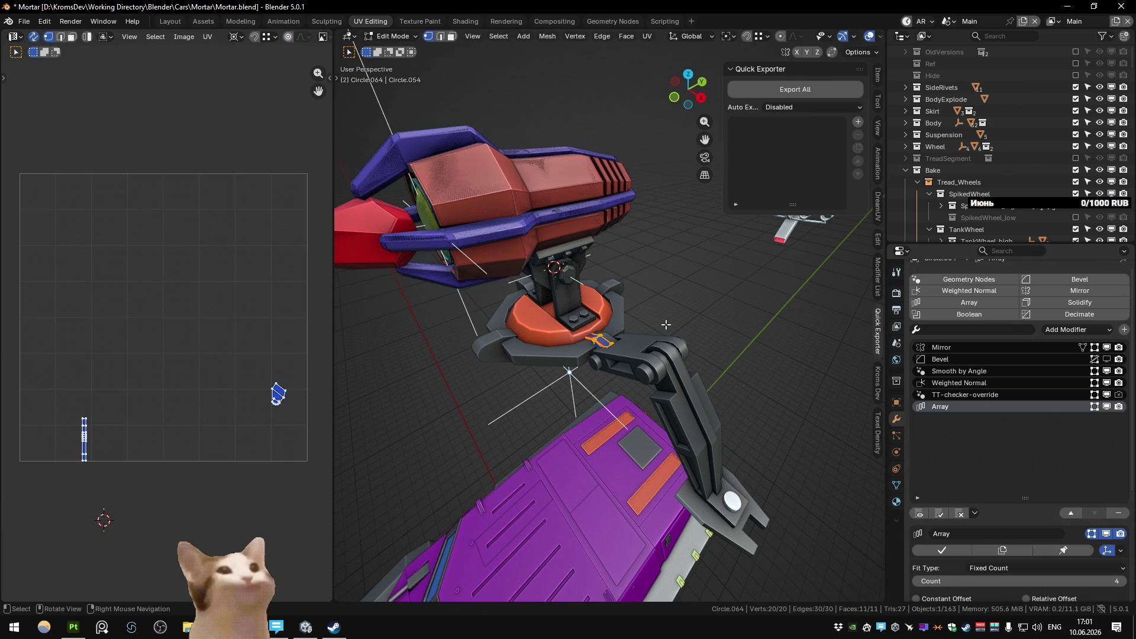
key(Tab)
scroll(down, 3)
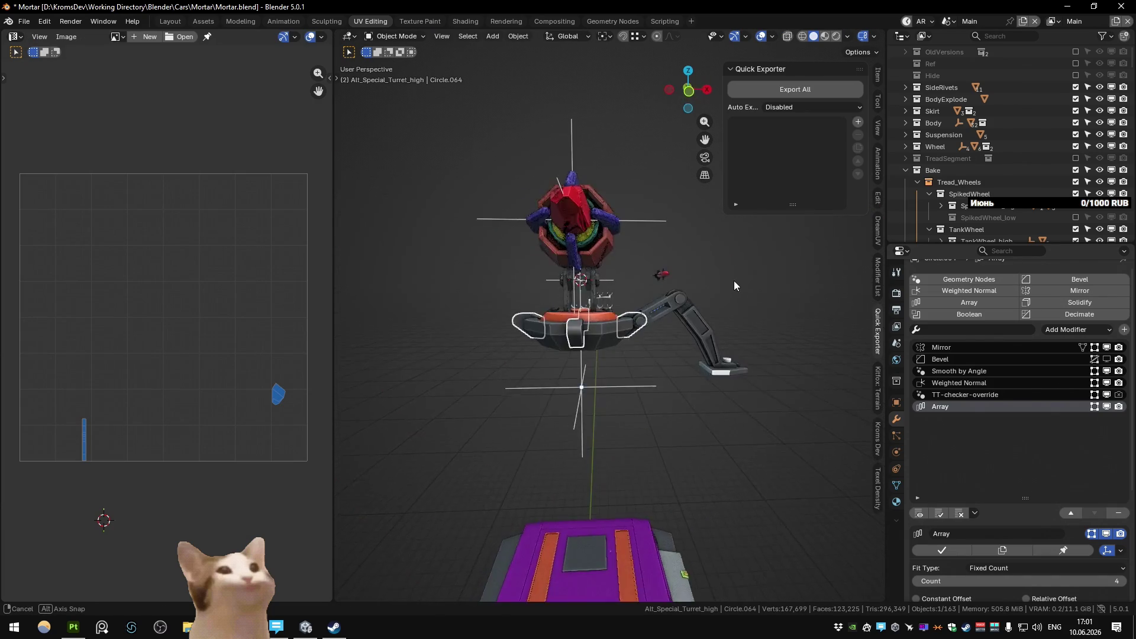
drag(663, 323, 664, 304)
click(956, 555)
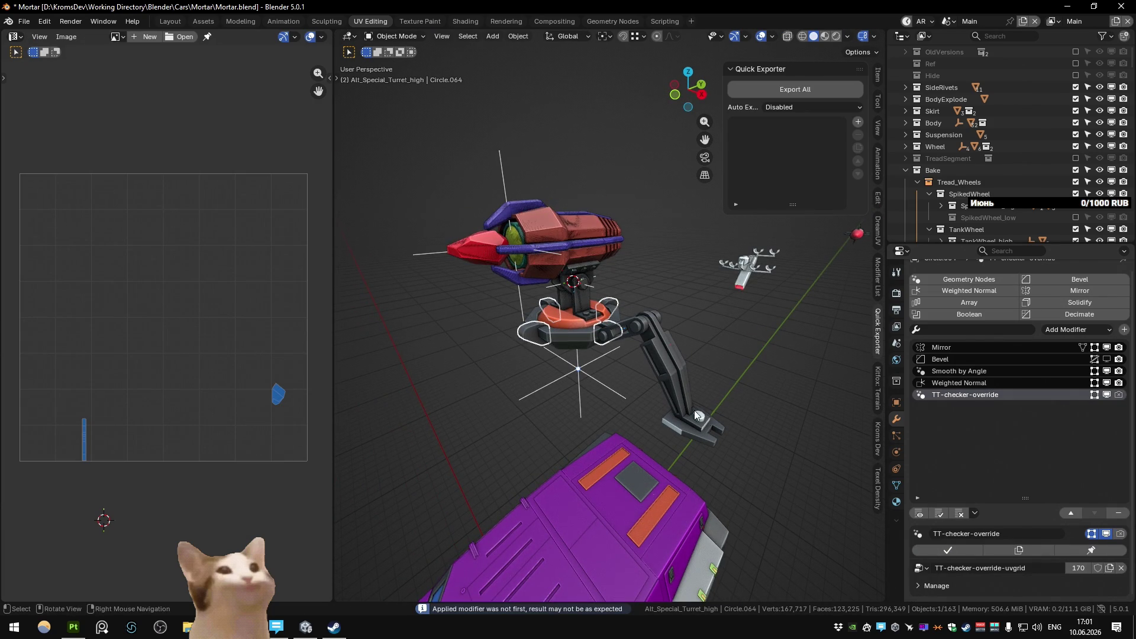
scroll(down, 3)
drag(707, 423, 651, 372)
Step: Isolate the Weapons collection, re-unwrap all weapon meshes and pack their UV islands
key(1)
key(2)
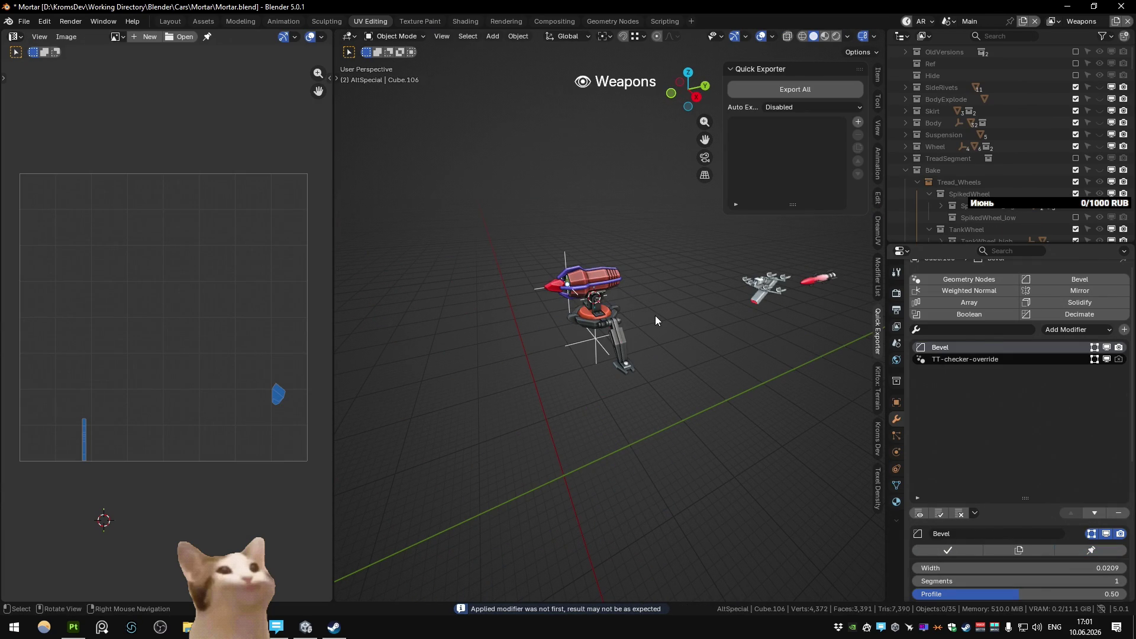
key(a)
key(Tab)
key(u)
click(648, 204)
key(ctrl+p)
click(190, 126)
key(Tab)
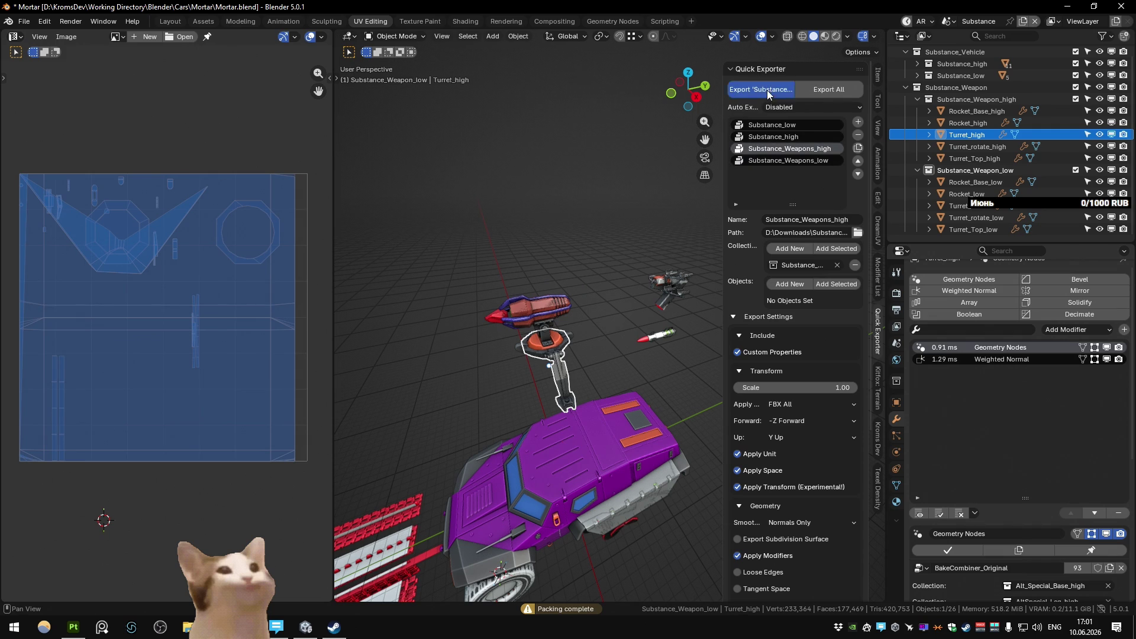
Step: Rebake the mesh maps in Substance Painter and return to Blender
click(73, 627)
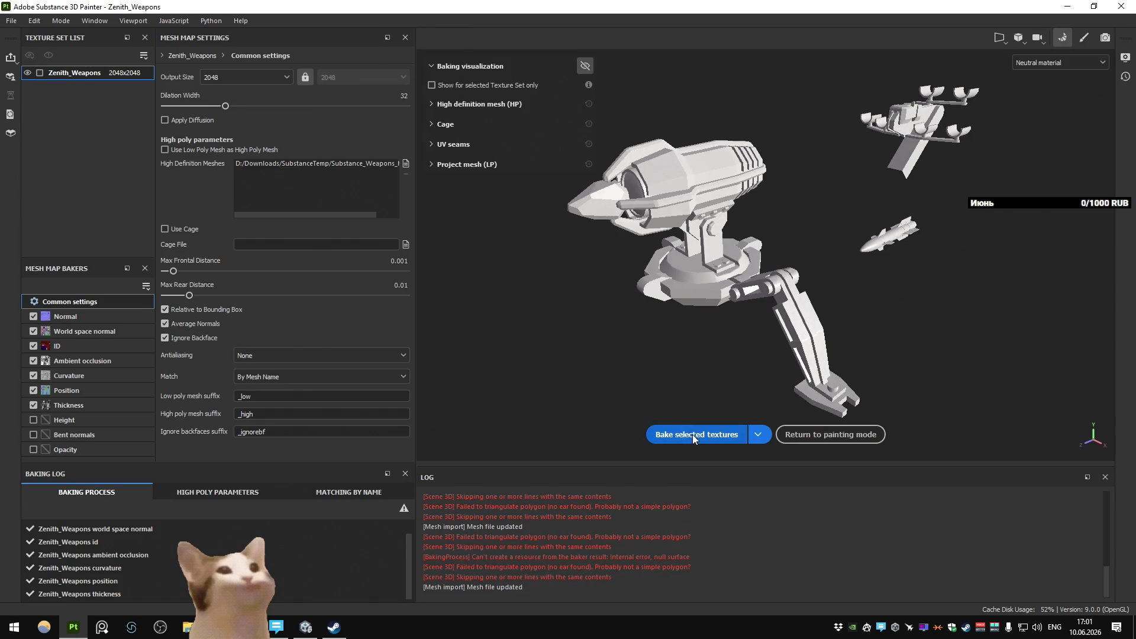
click(694, 436)
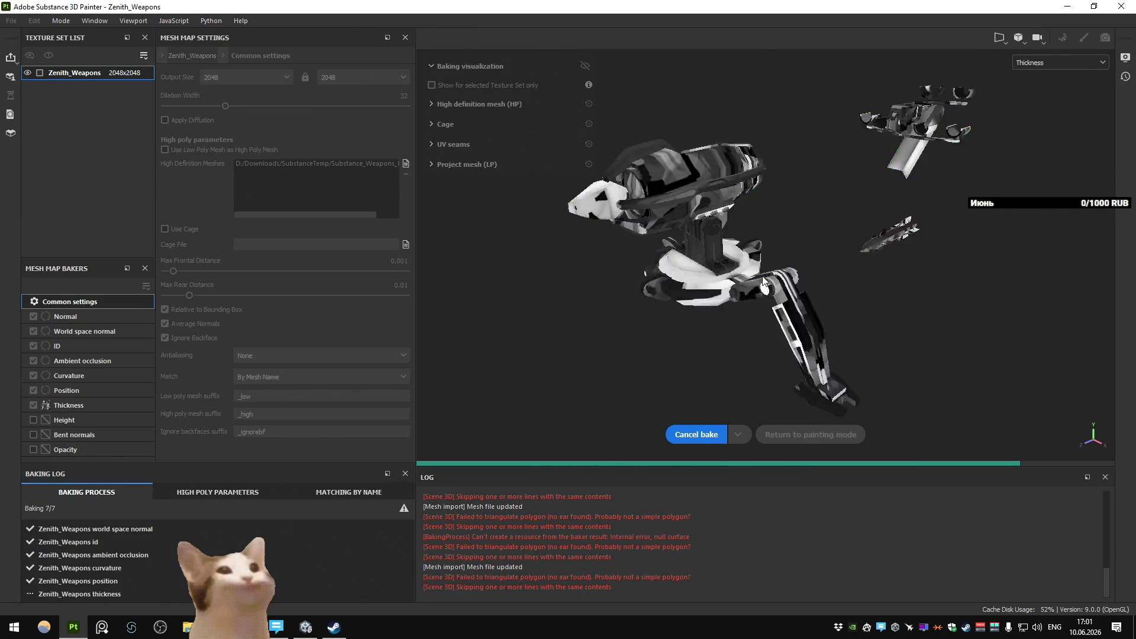
key(alt+Tab)
scroll(down, 3)
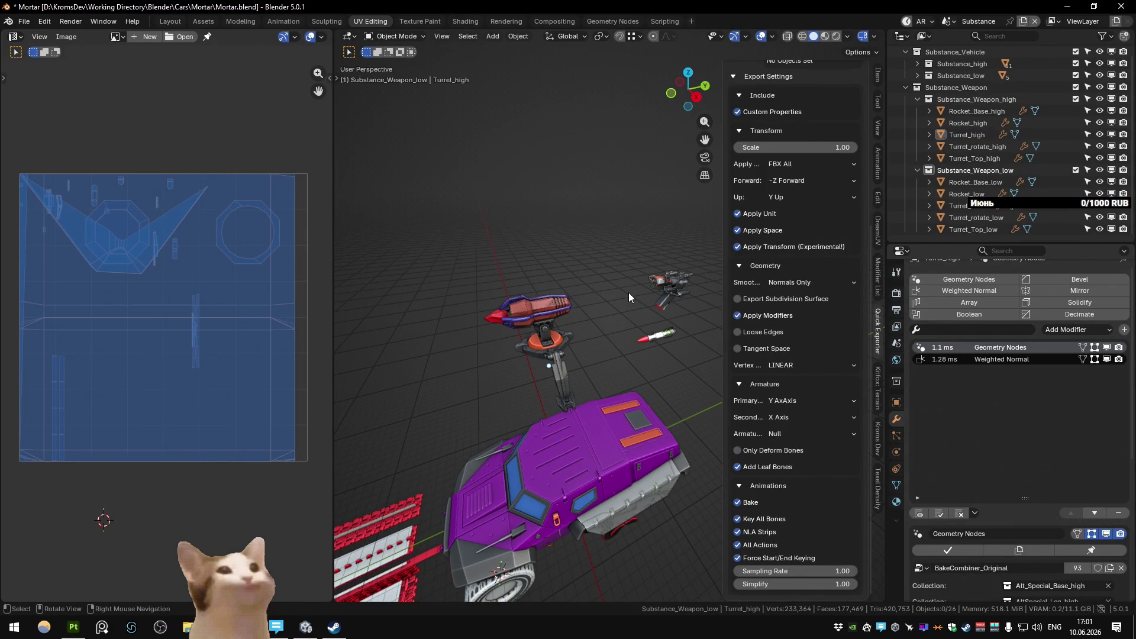
Step: Check Turret_high then Turret_low with a blocking object hidden, deselect and go to the Main scene
click(558, 358)
key(h)
scroll(up, 3)
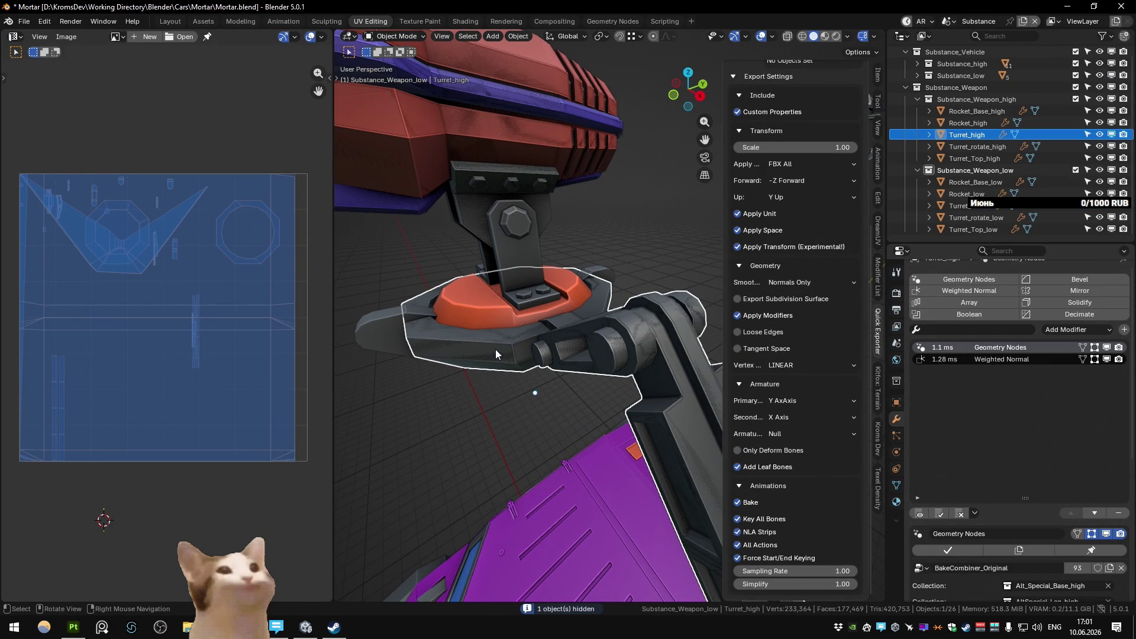
click(497, 350)
scroll(down, 3)
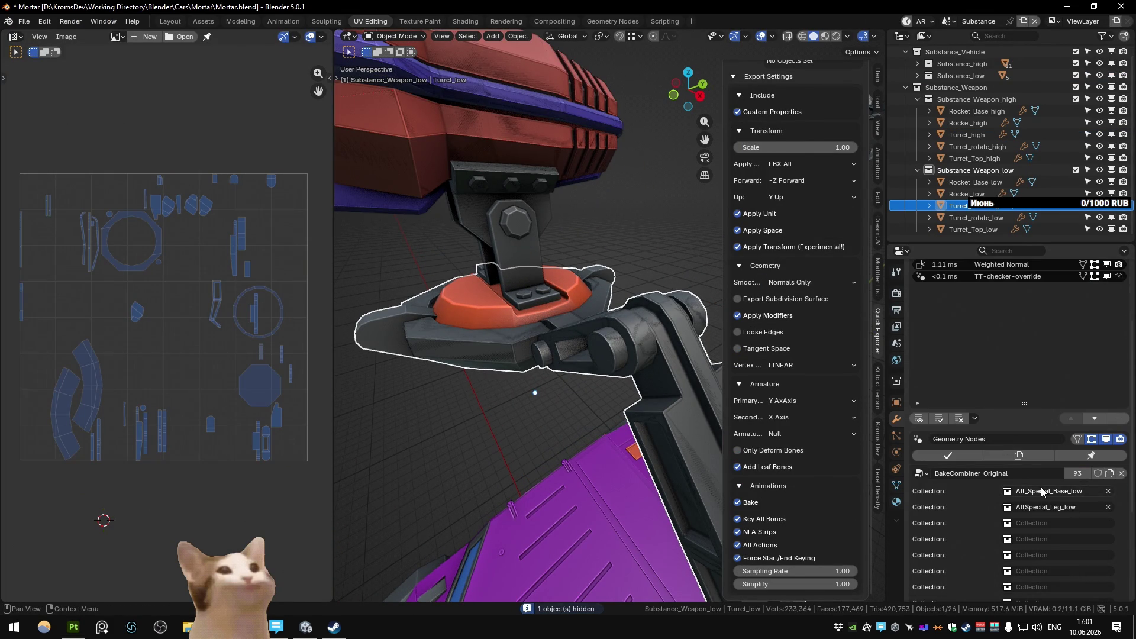
drag(461, 400, 512, 402)
click(513, 403)
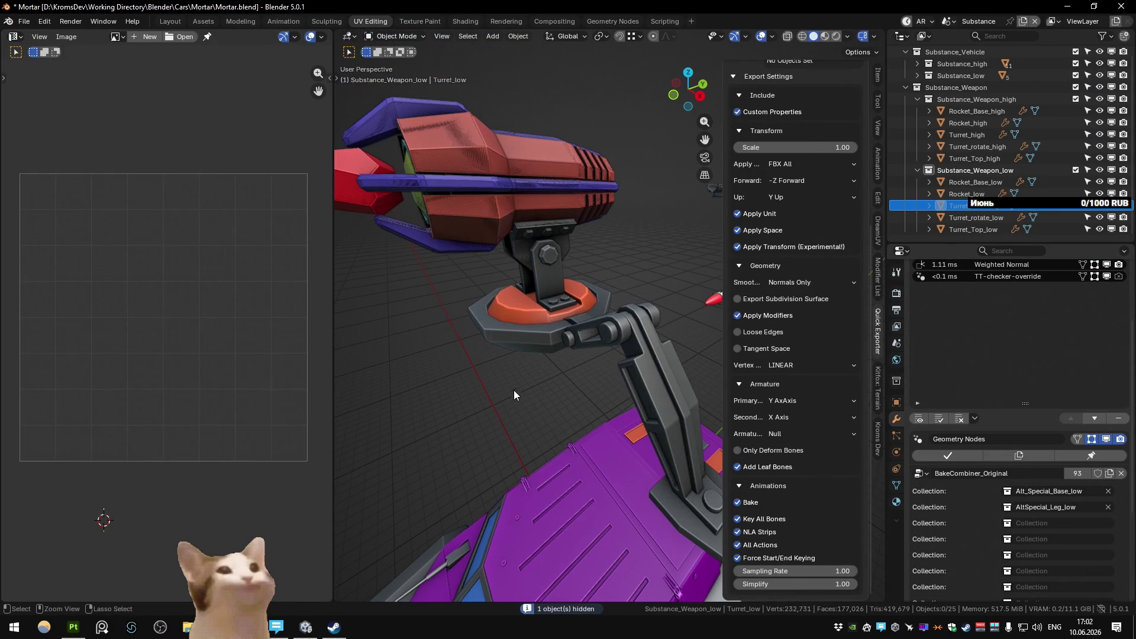
key(ctrl+Page_Down)
key(ctrl+Page_Down)
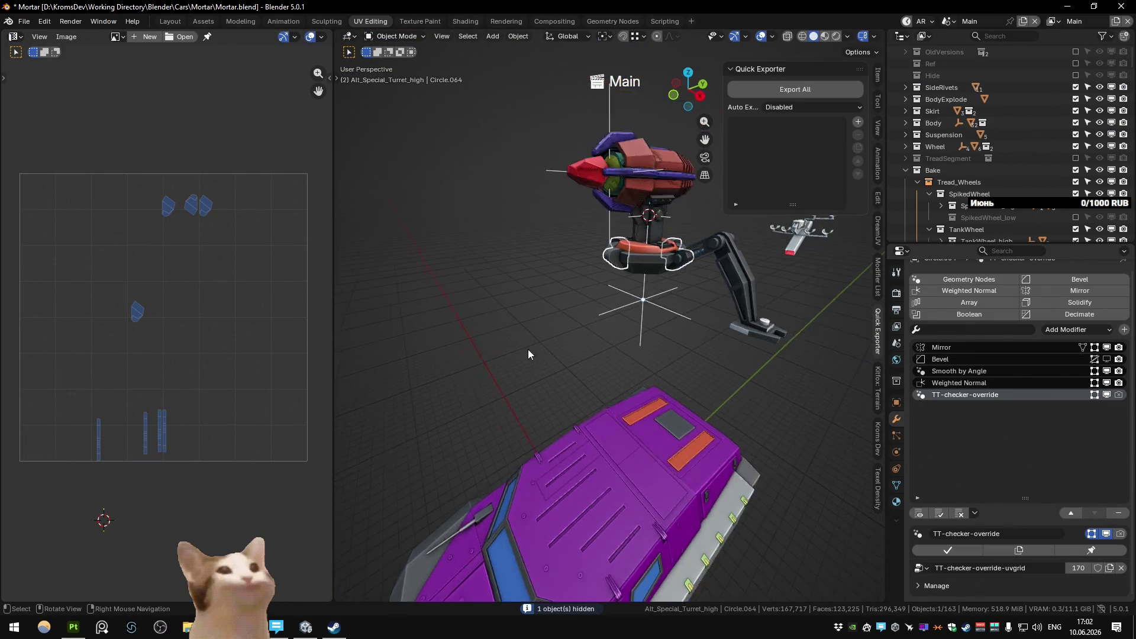
Step: Exclude the low-poly base collection, select bracket Circle.073 and set its origin to the 3D cursor
drag(520, 349, 552, 313)
scroll(up, 3)
key(h)
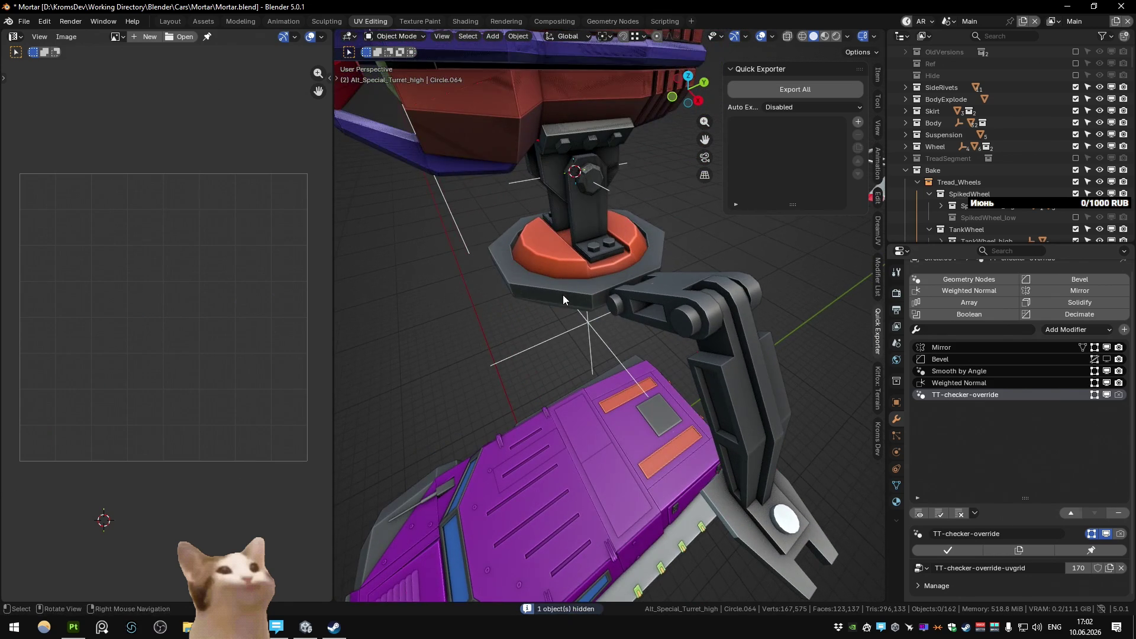
click(563, 295)
key(ctrl+z)
key(ctrl+z)
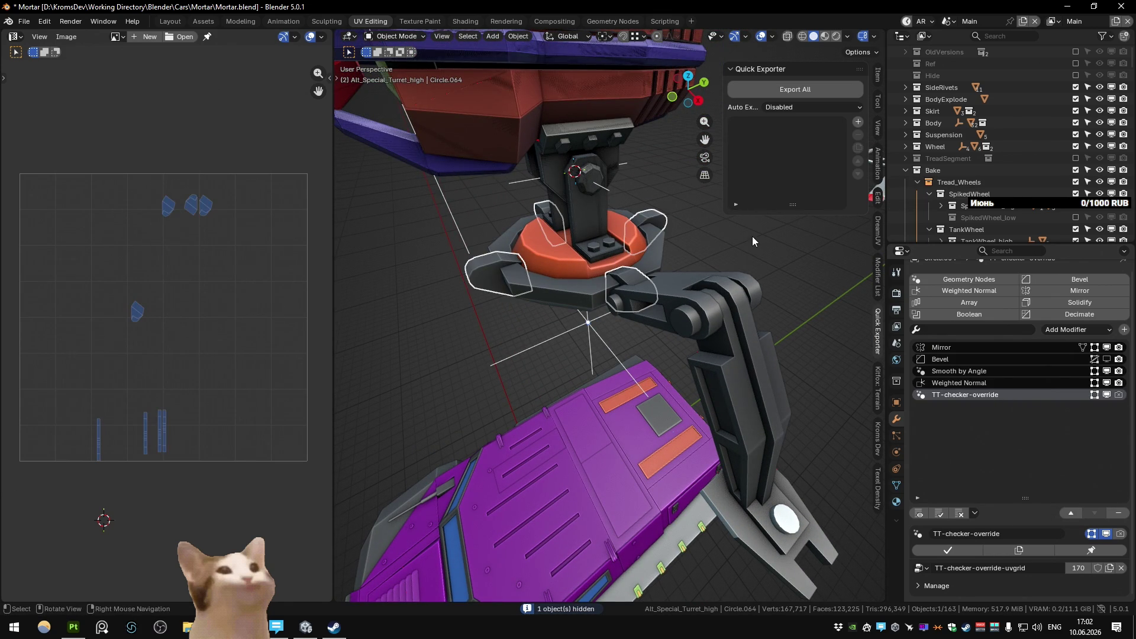
scroll(down, 3)
click(1076, 102)
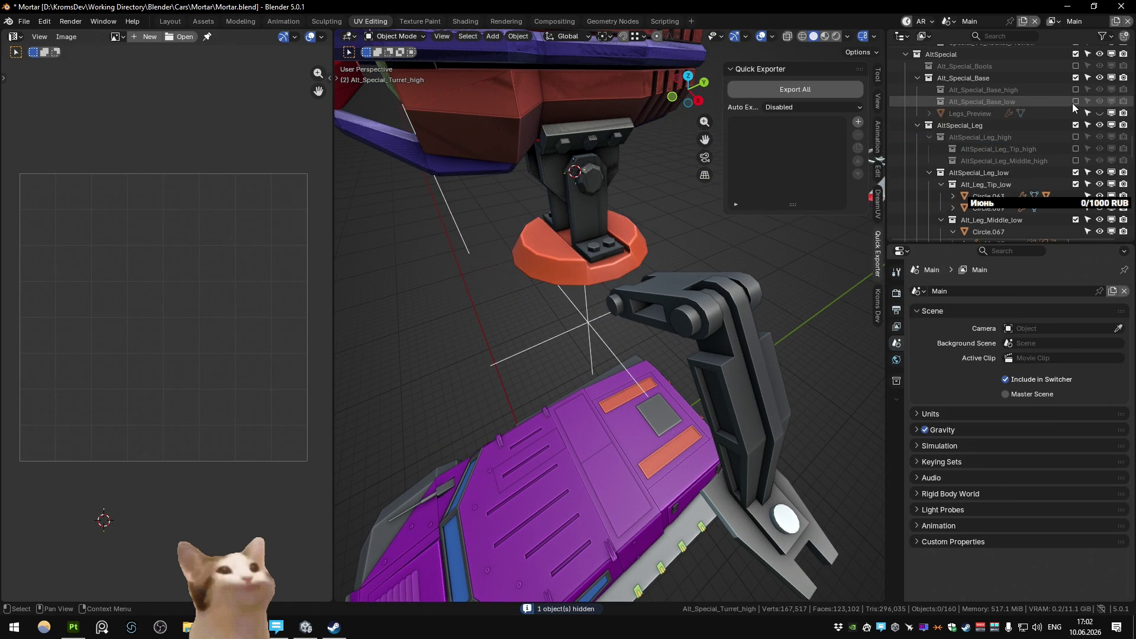
click(632, 289)
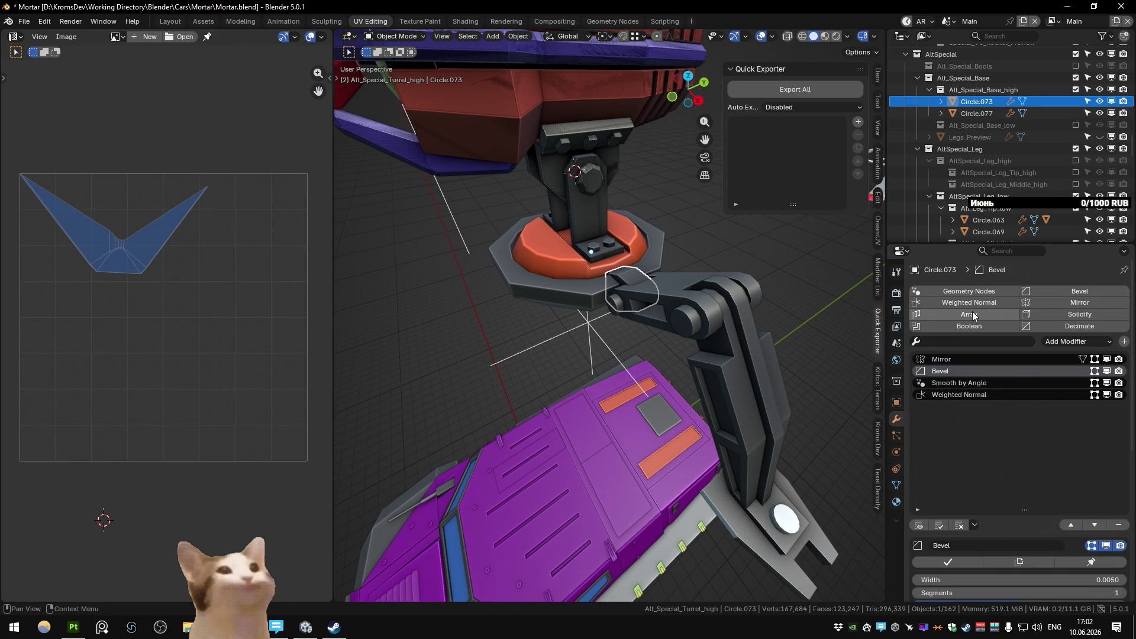
scroll(up, 3)
key(shift+s)
key(Escape)
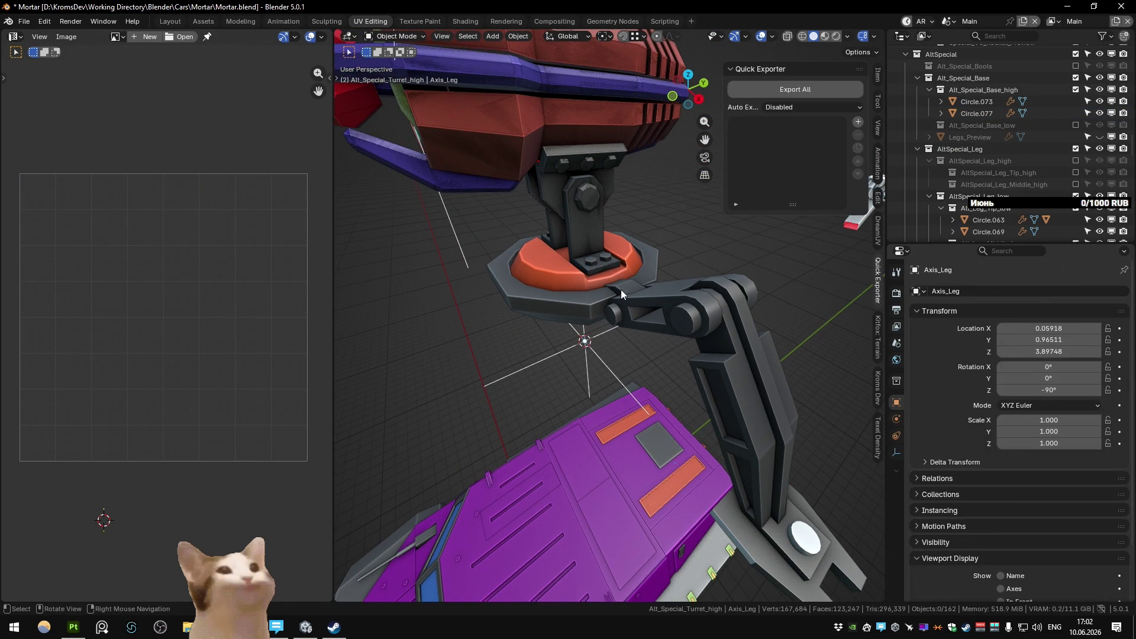
key(q)
click(622, 289)
Step: Add an Array modifier with Object Offset Axis_Leg giving four brackets, exclude the high-poly base collection and go to the Substance scene
click(973, 314)
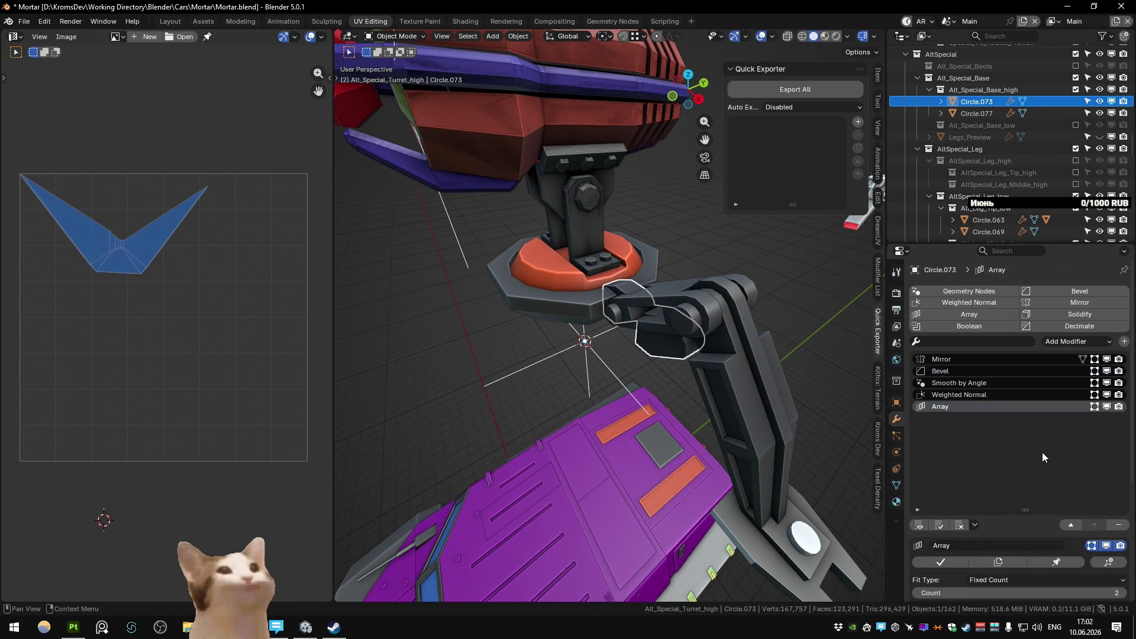
click(1053, 465)
click(1054, 467)
click(1097, 525)
click(612, 354)
scroll(up, 3)
drag(622, 338, 655, 325)
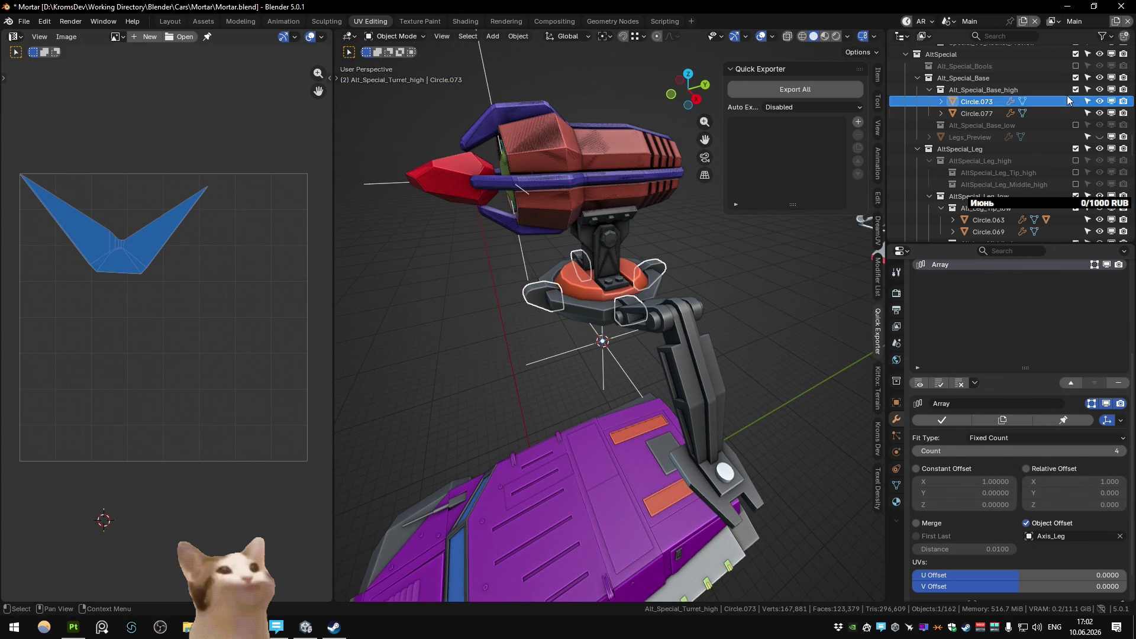
click(1077, 90)
click(579, 285)
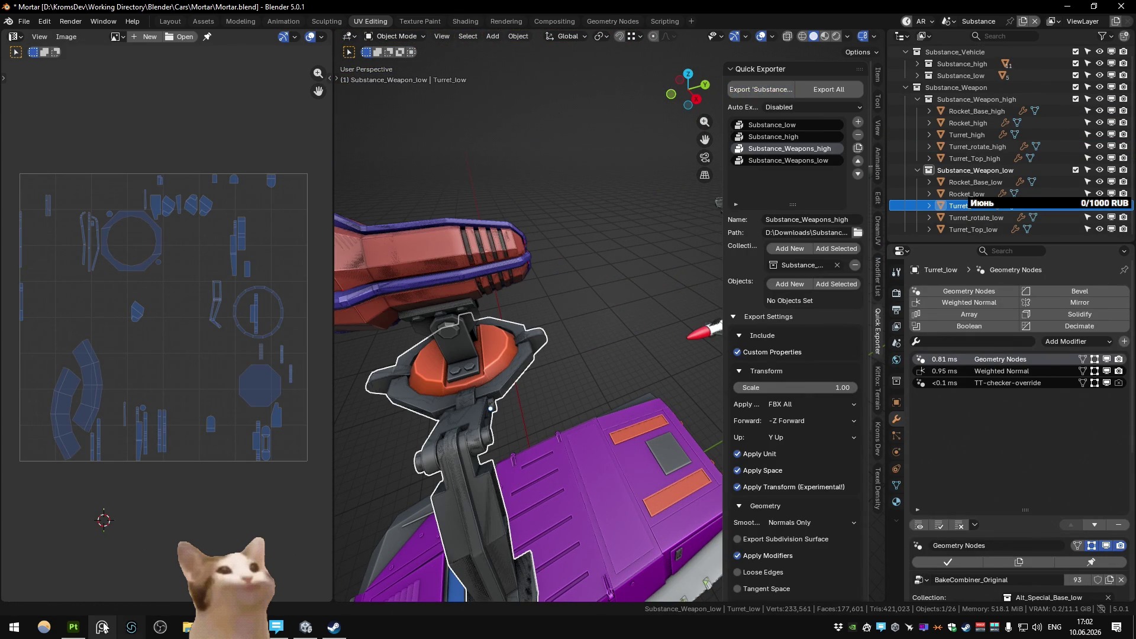
Step: Bake the Zenith_Weapons mesh maps in Substance Painter and orbit the baked turret
click(73, 627)
click(697, 435)
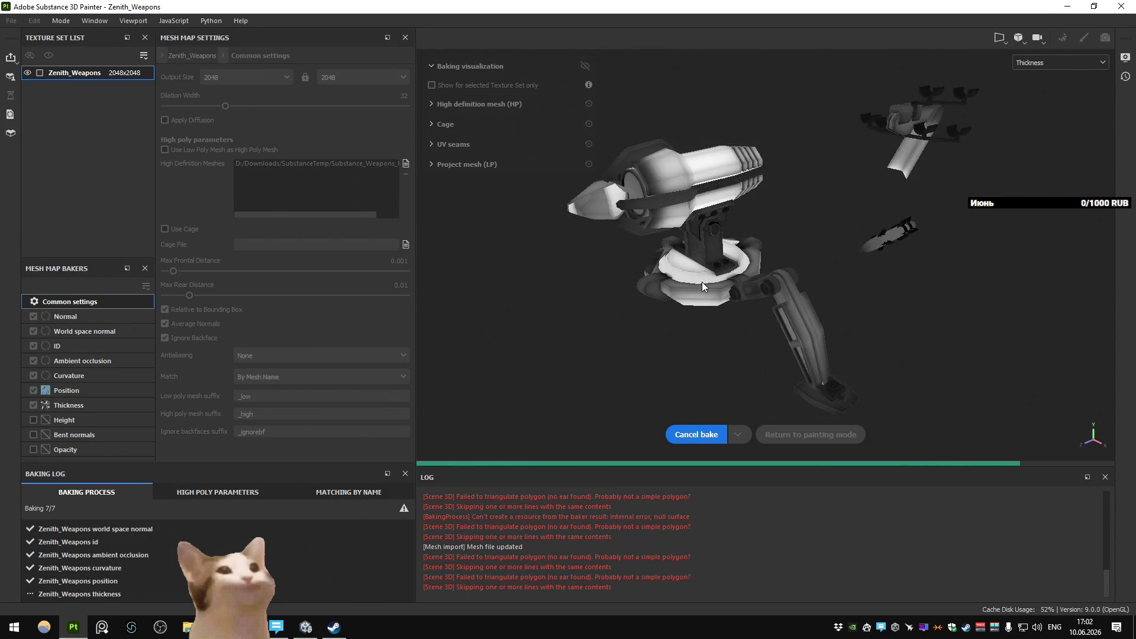
drag(703, 282, 654, 331)
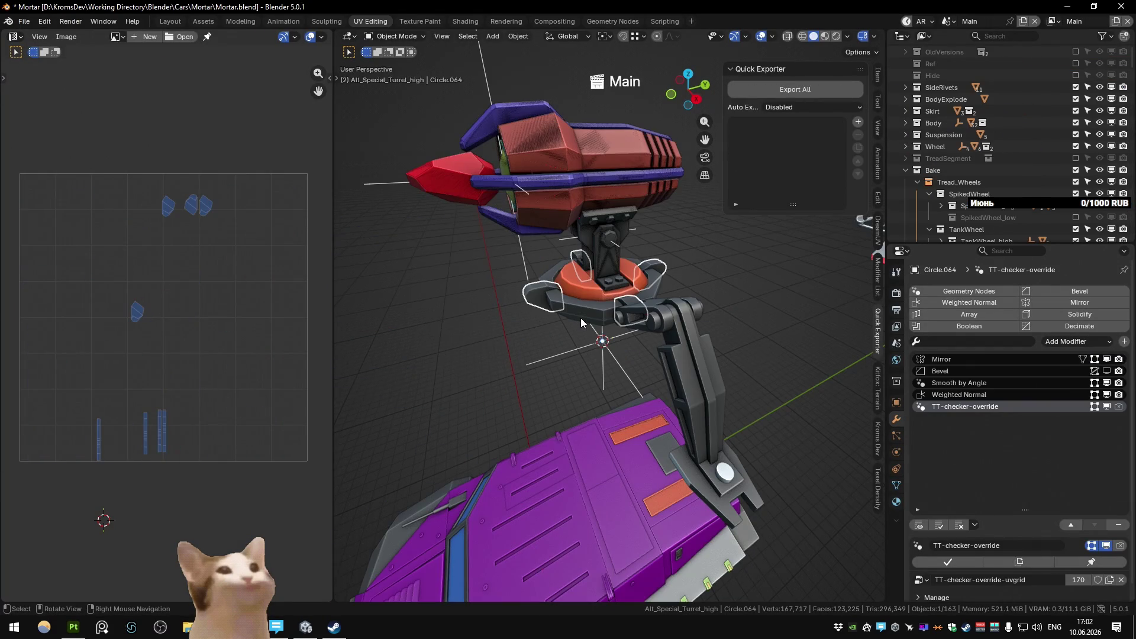
click(577, 309)
key(Tab)
key(a)
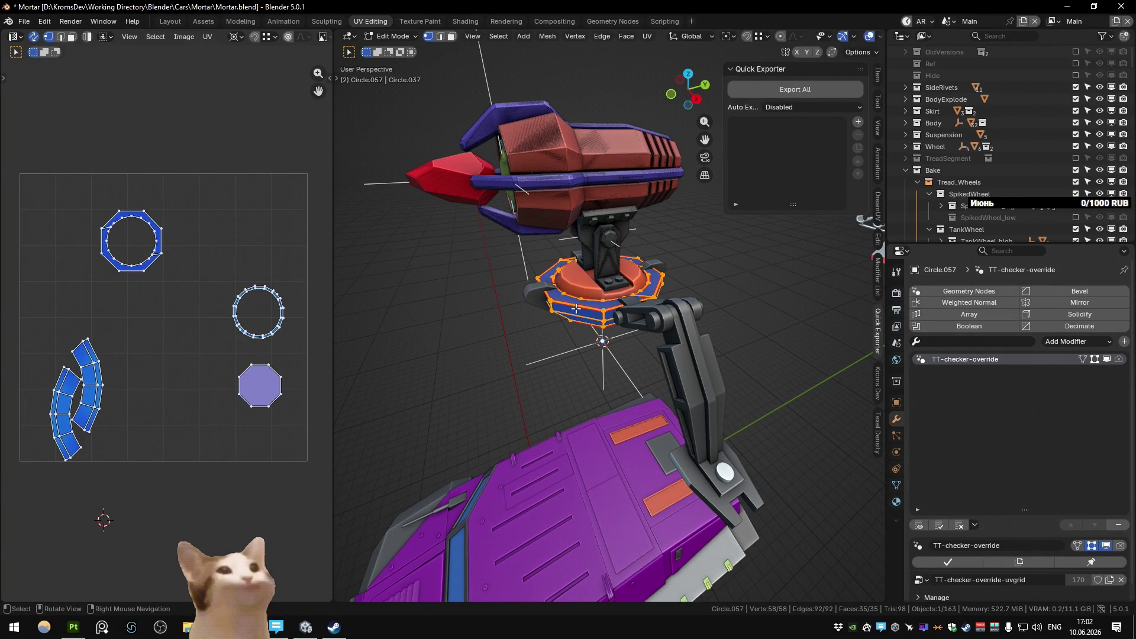
drag(577, 309, 589, 323)
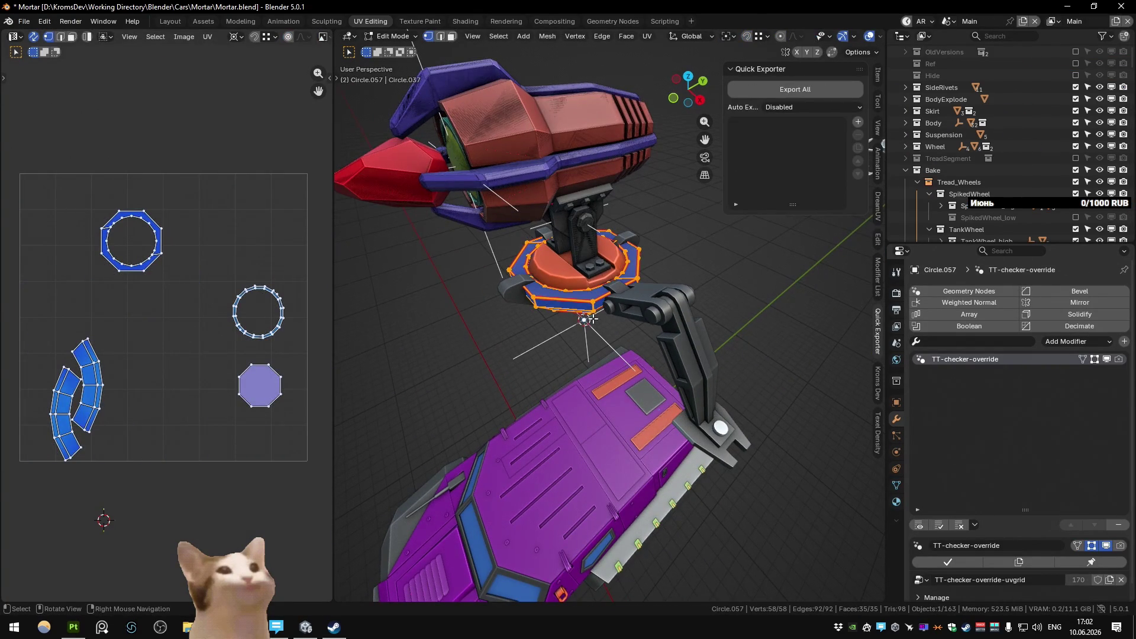
key(Tab)
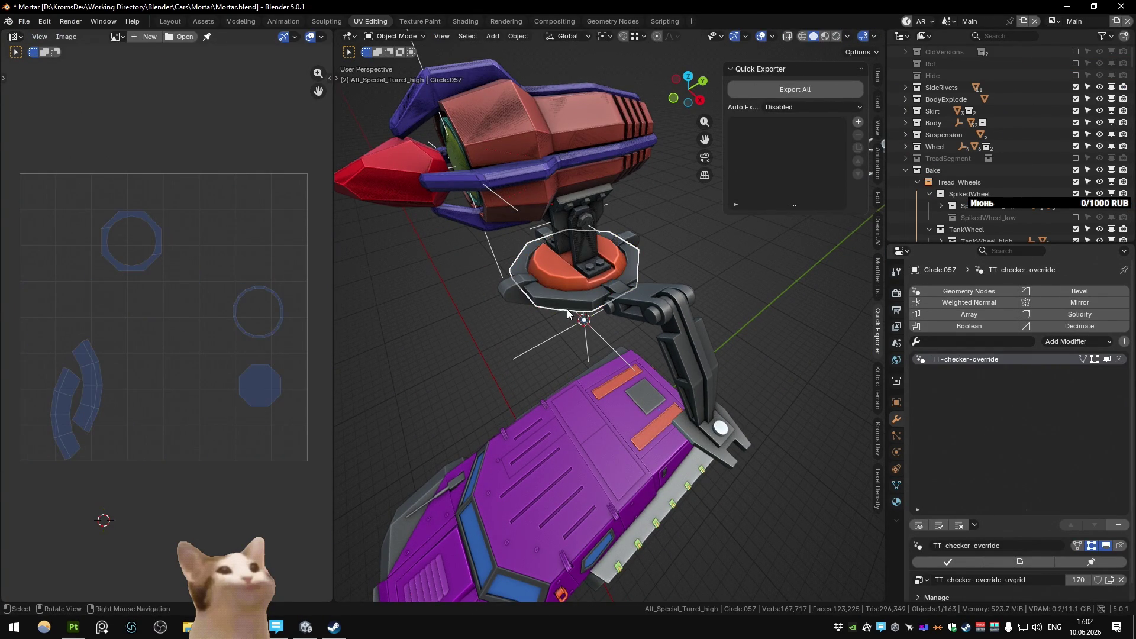
click(520, 285)
key(Tab)
key(Tab)
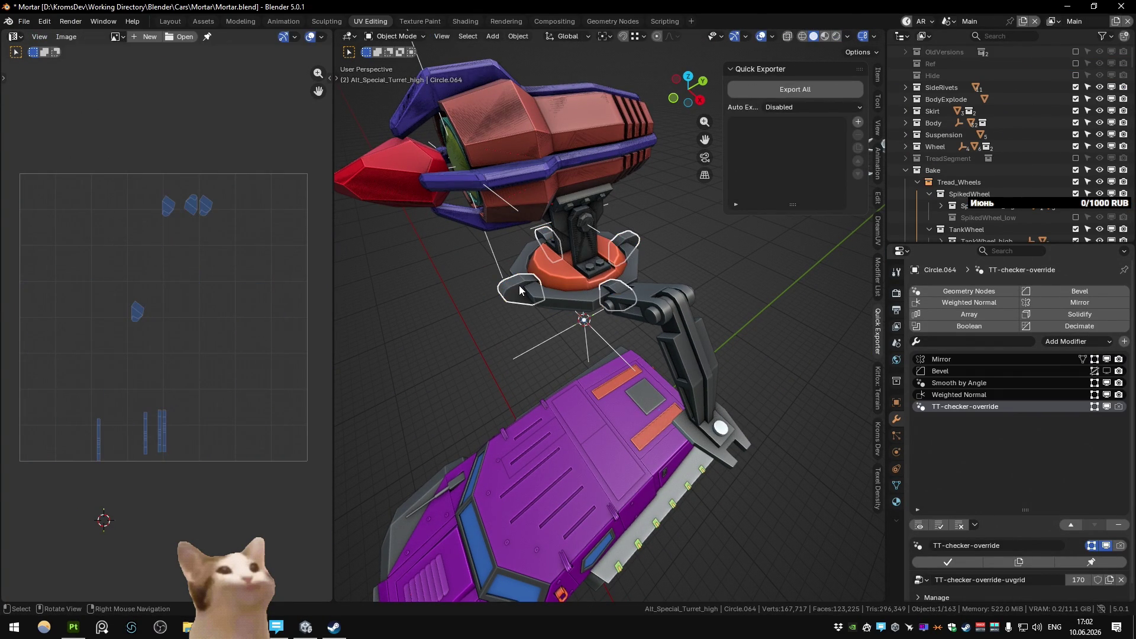
click(73, 627)
drag(581, 303, 886, 257)
key(c)
key(c)
key(c)
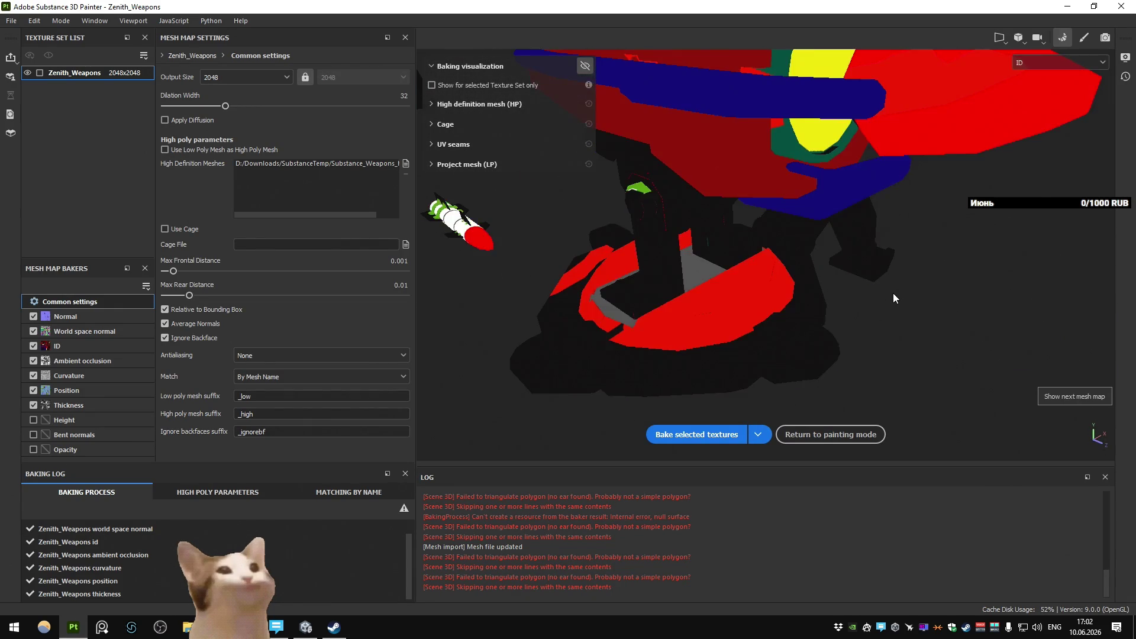
key(c)
key(c)
key(c)
key(c)
key(c)
key(c)
key(c)
key(alt+Tab)
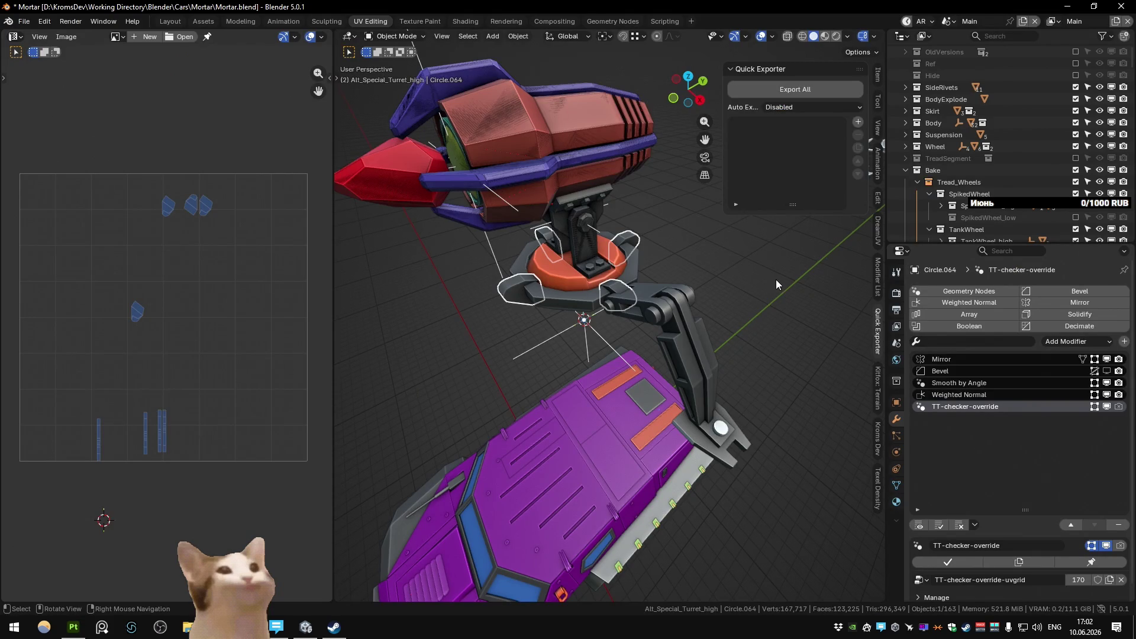
click(586, 296)
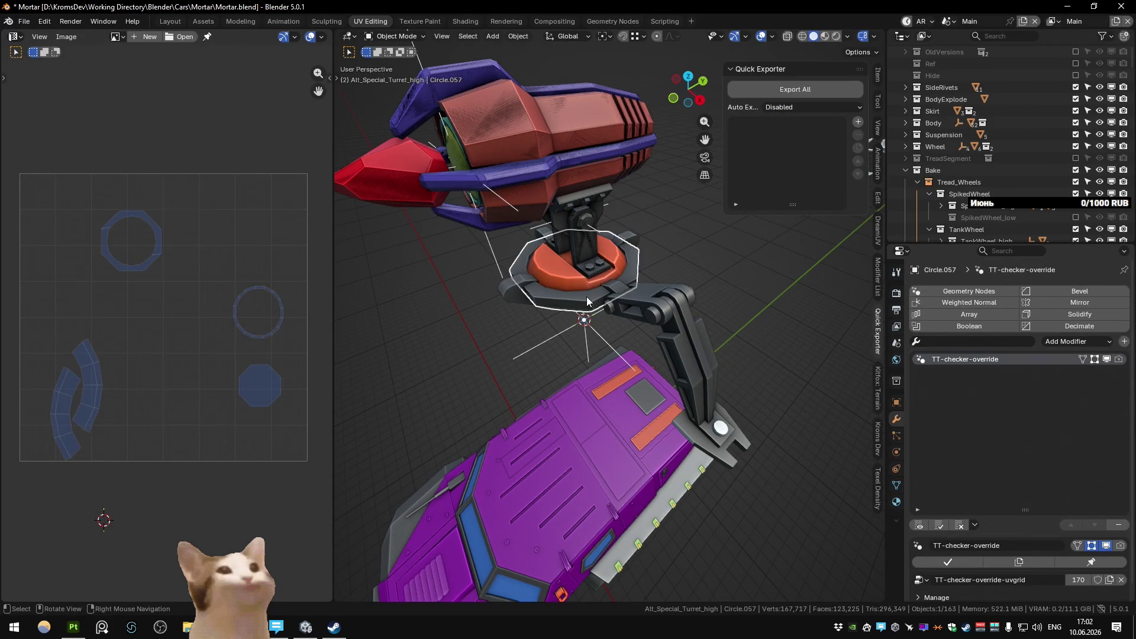
key(ctrl+i)
key(ctrl+Page_Down)
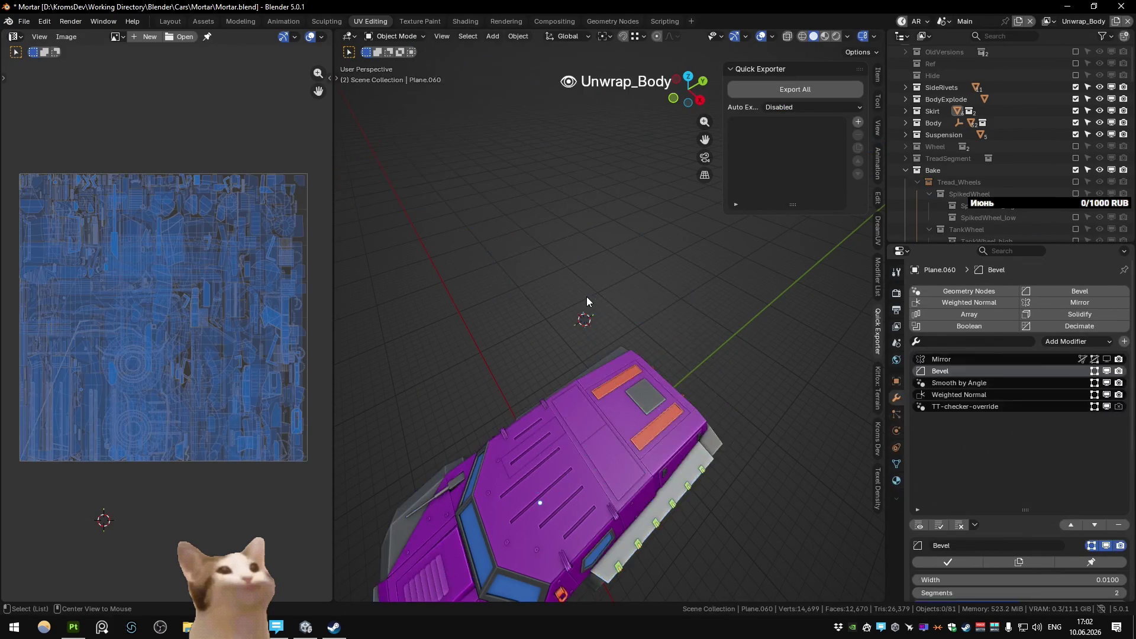
key(ctrl+Page_Down)
key(ctrl+Page_Down)
key(a)
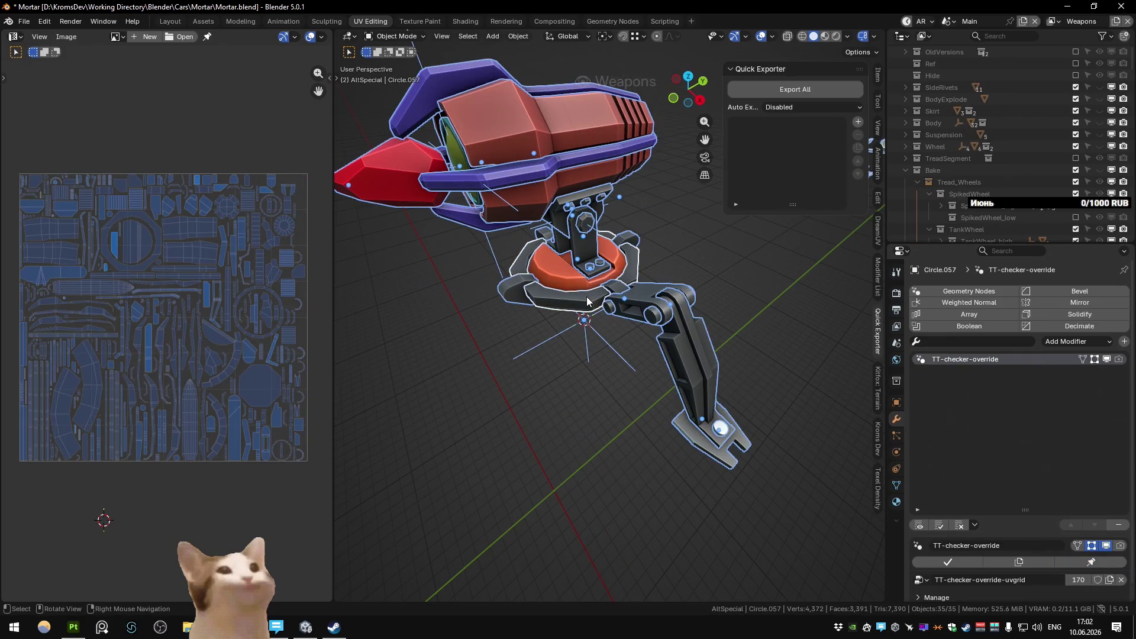
key(Tab)
scroll(down, 3)
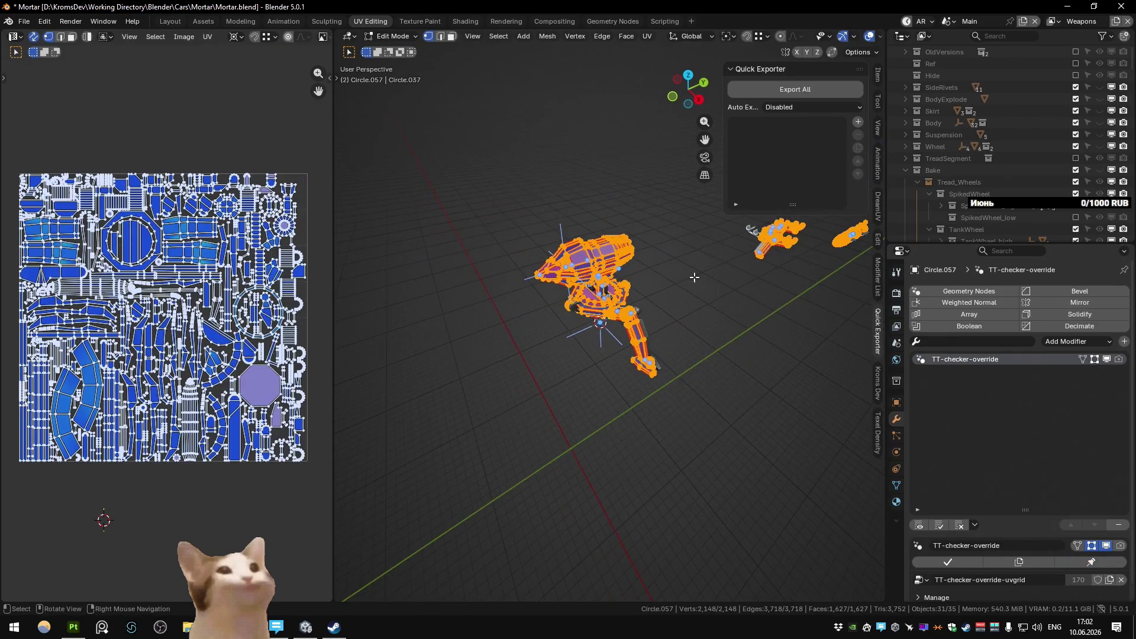
scroll(down, 3)
drag(506, 334, 587, 328)
scroll(up, 3)
scroll(down, 3)
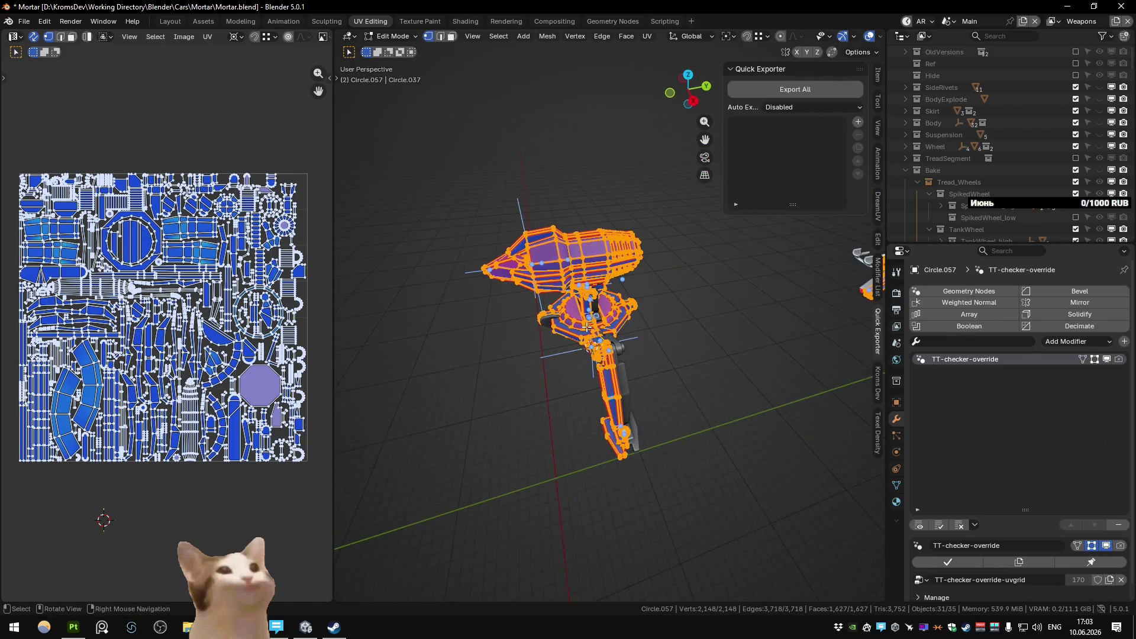
key(Tab)
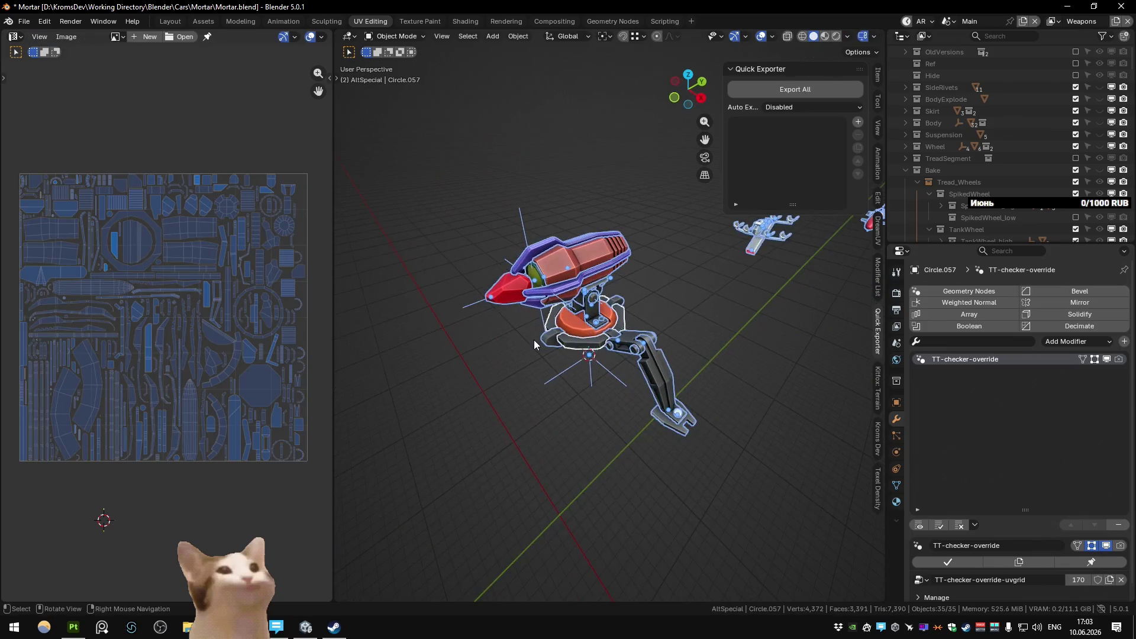
key(ctrl+Page_Down)
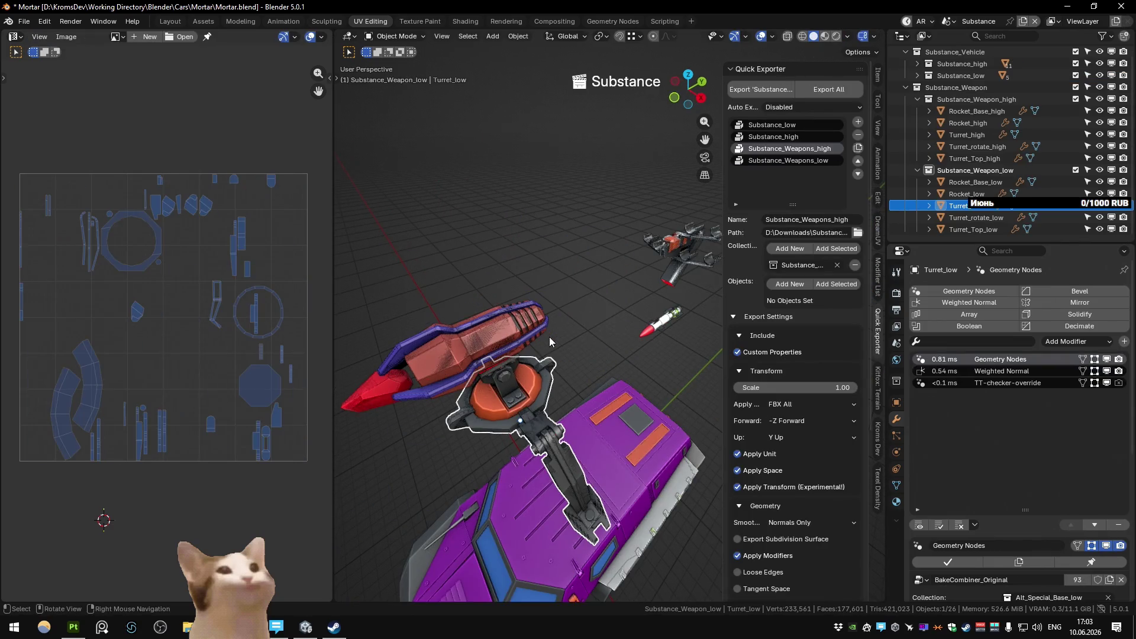
key(ctrl+Page_Down)
click(550, 342)
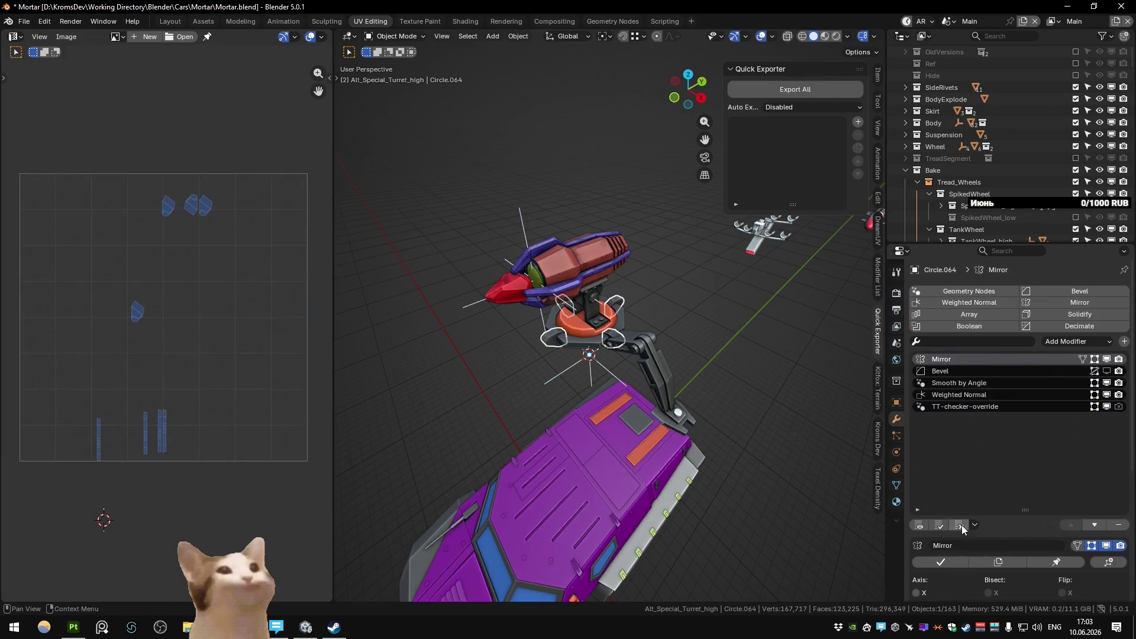
Step: In Edit Mode on Circle.064, dissolve a few vertices and Merge by Distance to remove 18 duplicates
key(Tab)
key(KP_Decimal)
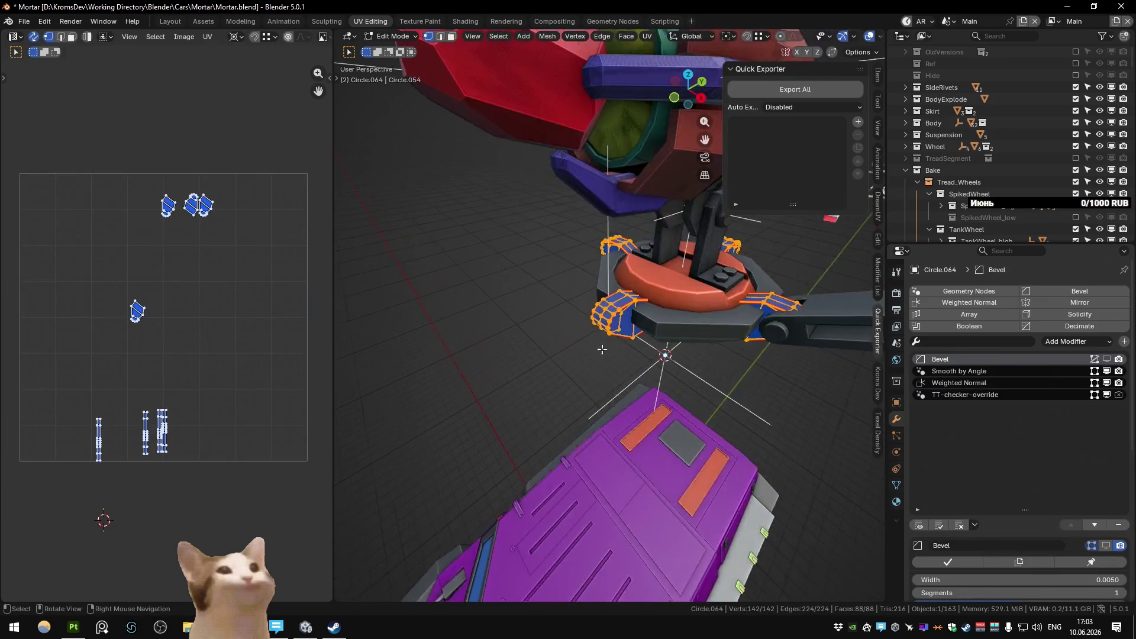
click(745, 297)
key(ctrl+x)
key(a)
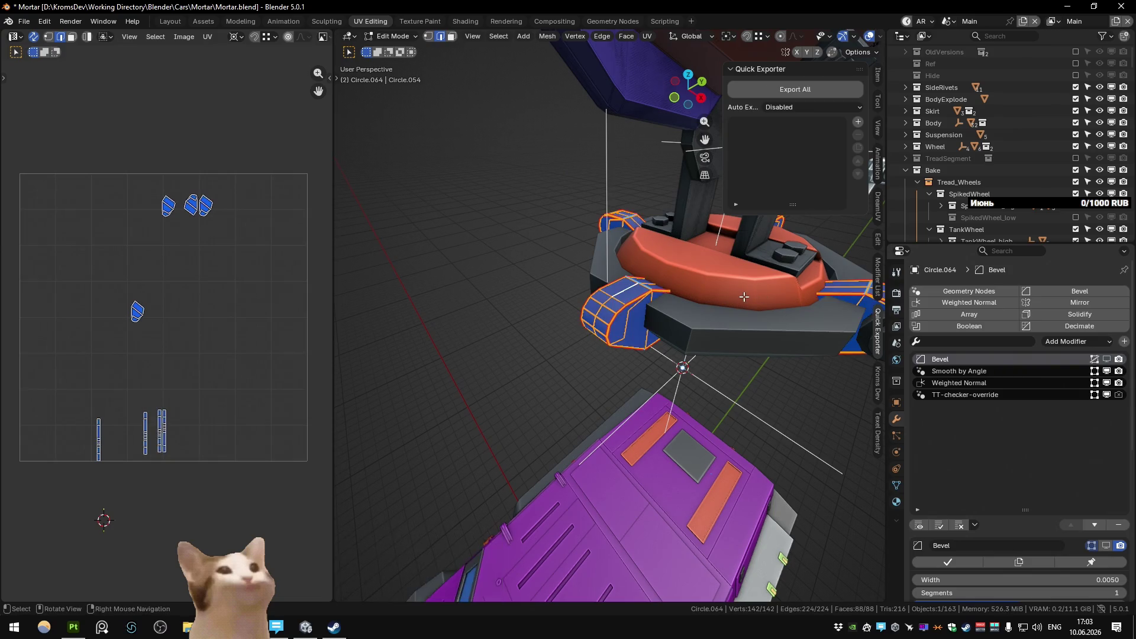
key(m)
key(b)
Step: Dissolve an edge loop on the front tab, add a fresh loop cut and isolate the clamp pieces
drag(622, 296, 647, 285)
click(627, 310)
key(ctrl+x)
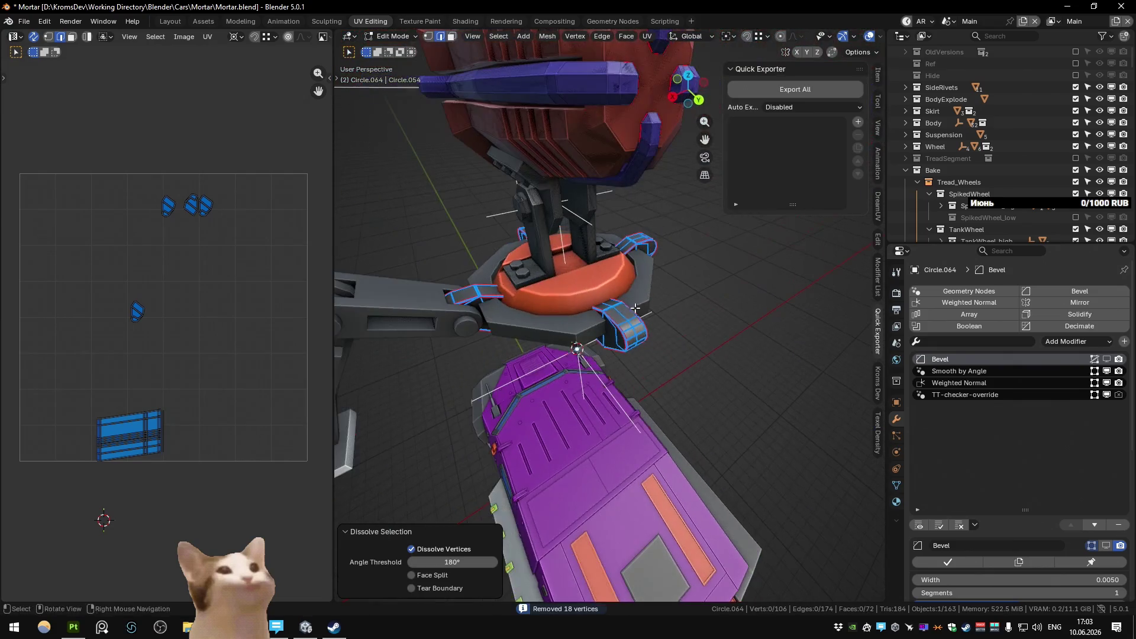
key(ctrl+r)
click(650, 247)
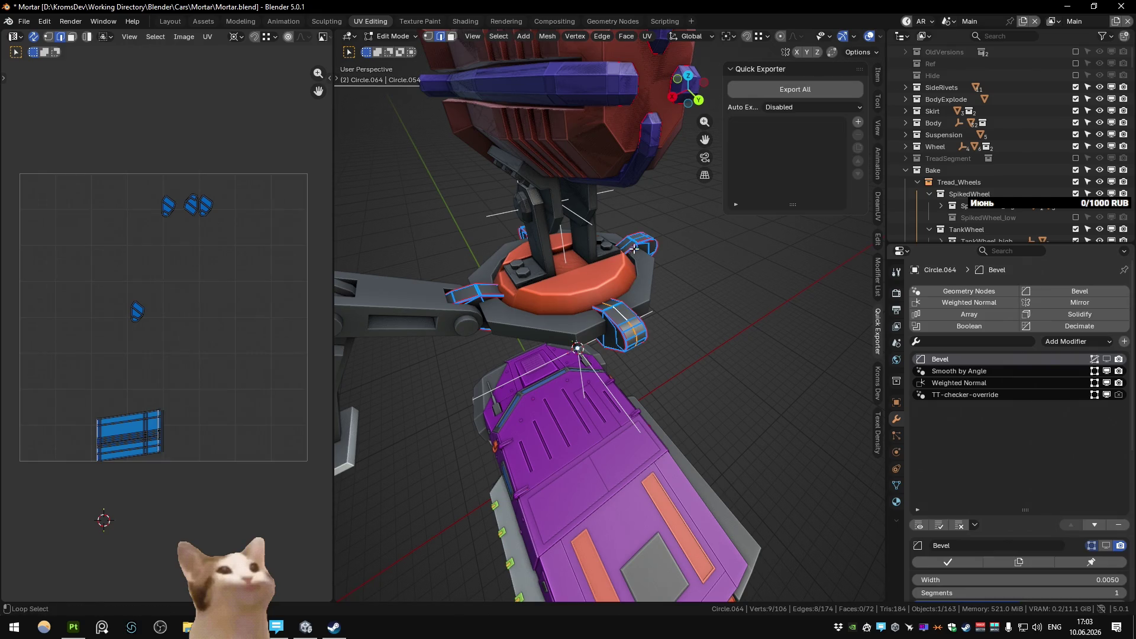
key(p)
key(shift+h)
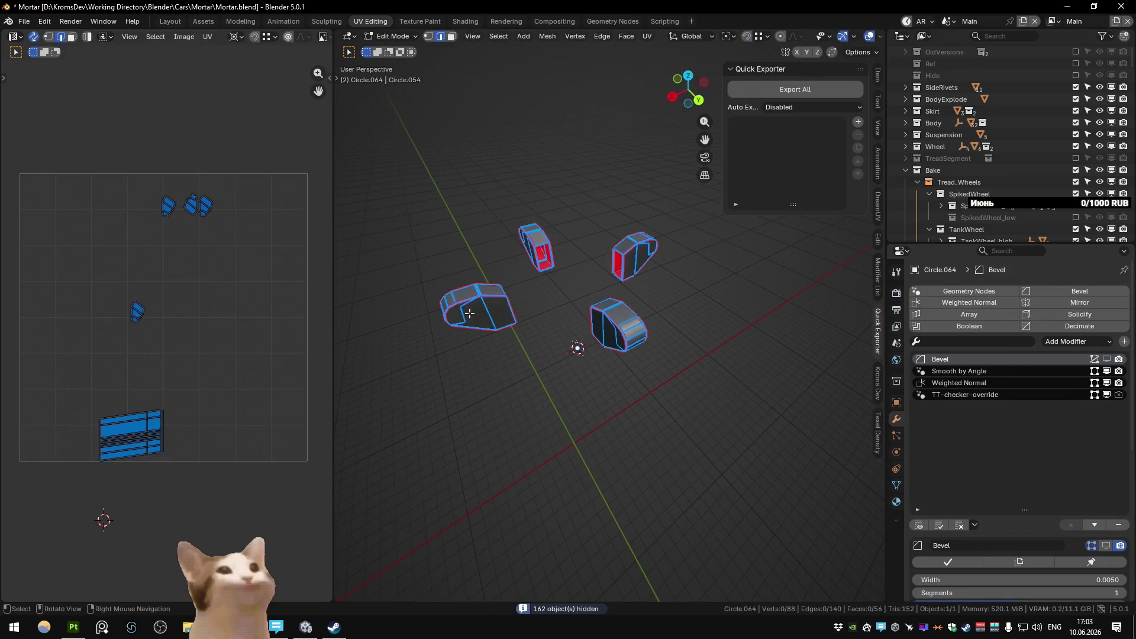
Step: Dissolve the unneeded vertex pairs on each of the four clamps and leave Edit Mode
key(ctrl+x)
drag(463, 308, 688, 378)
key(ctrl+x)
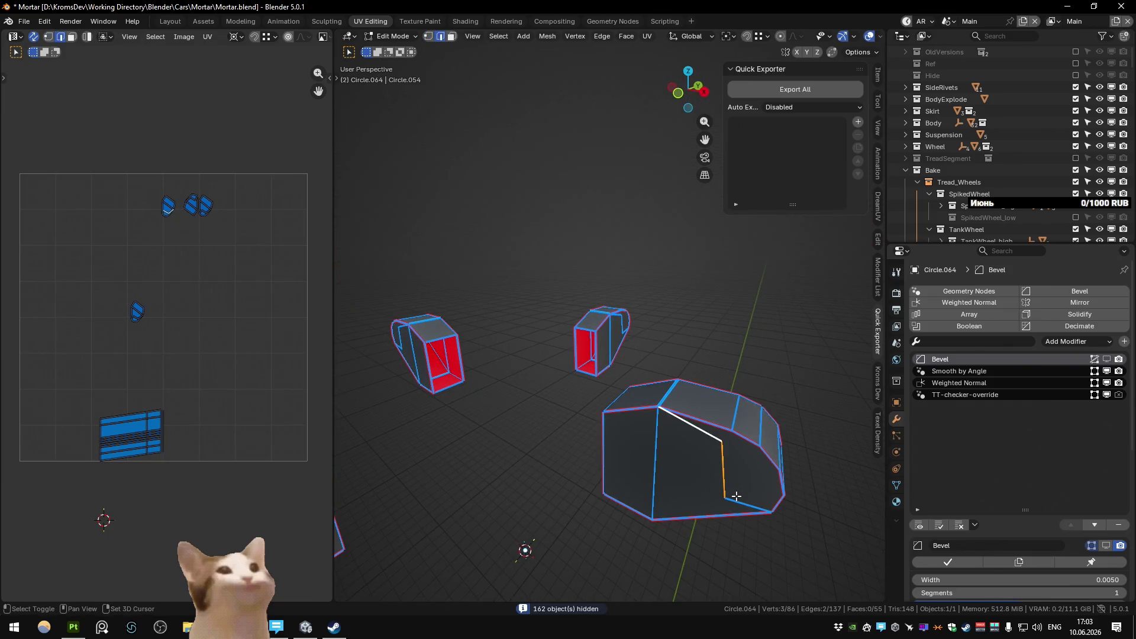
drag(717, 464, 636, 406)
click(645, 389)
key(ctrl+x)
drag(653, 355, 686, 351)
click(630, 315)
key(ctrl+x)
drag(619, 293, 782, 370)
click(807, 337)
key(ctrl+x)
scroll(up, 3)
key(ctrl+x)
drag(614, 320, 653, 343)
click(652, 344)
key(Tab)
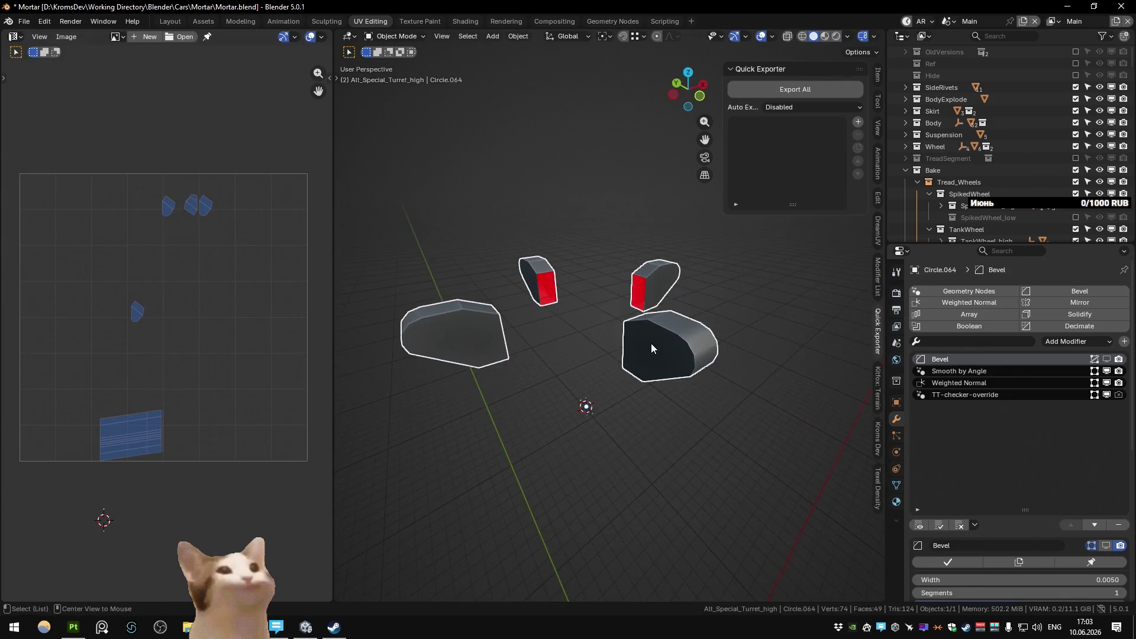
scroll(down, 3)
Step: Select every weapon object and repack the mortar's UV islands, then leave Edit Mode
key(KP_Divide)
click(653, 344)
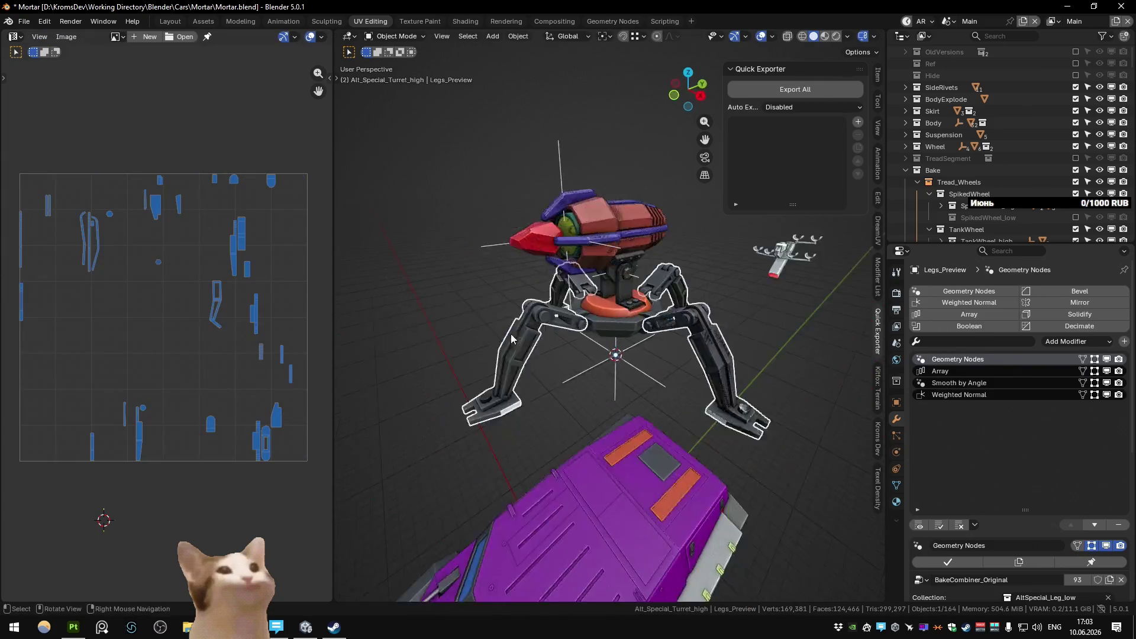
scroll(down, 3)
scroll(down, 3)
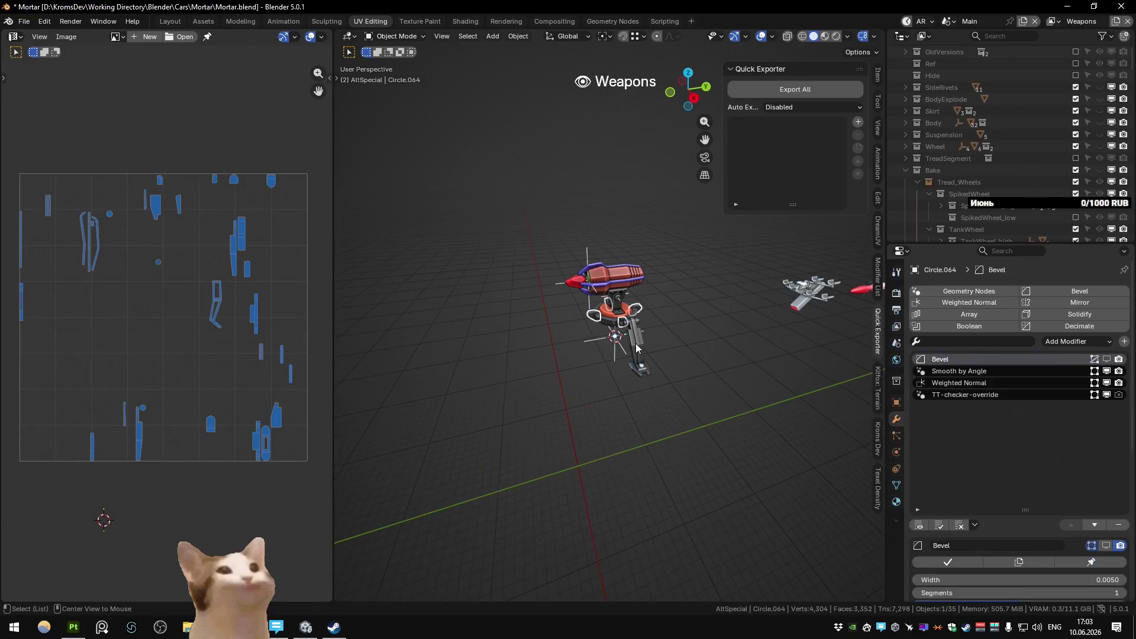
key(a)
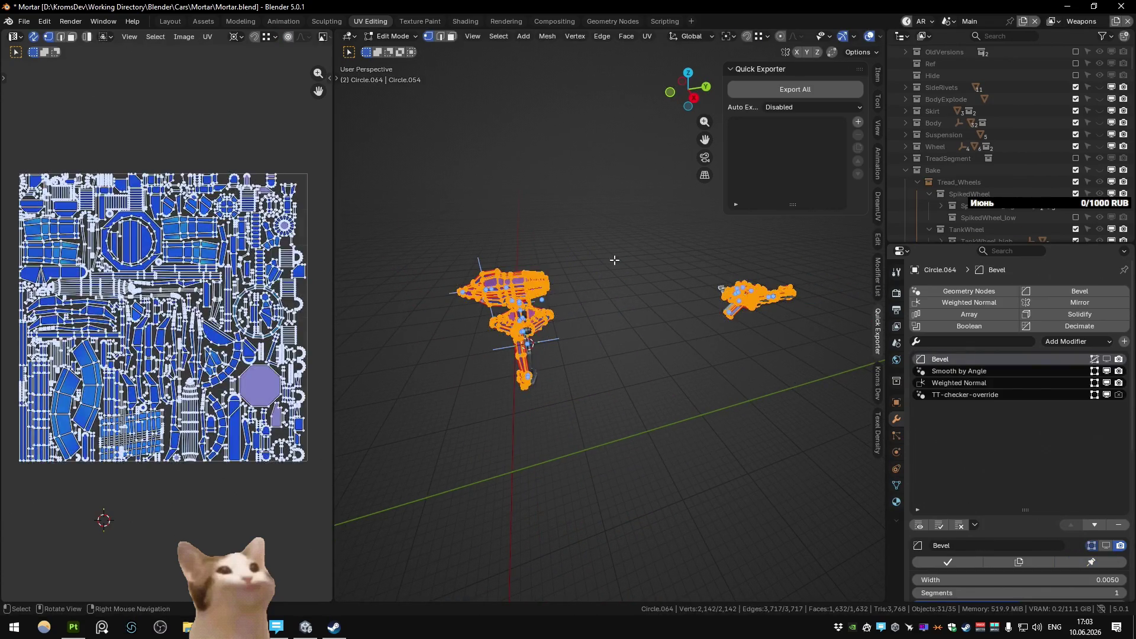
key(ctrl+p)
key(g)
key(Escape)
Step: Switch to the Substance scene and export the Substance_Weapons_low set for baking
key(Tab)
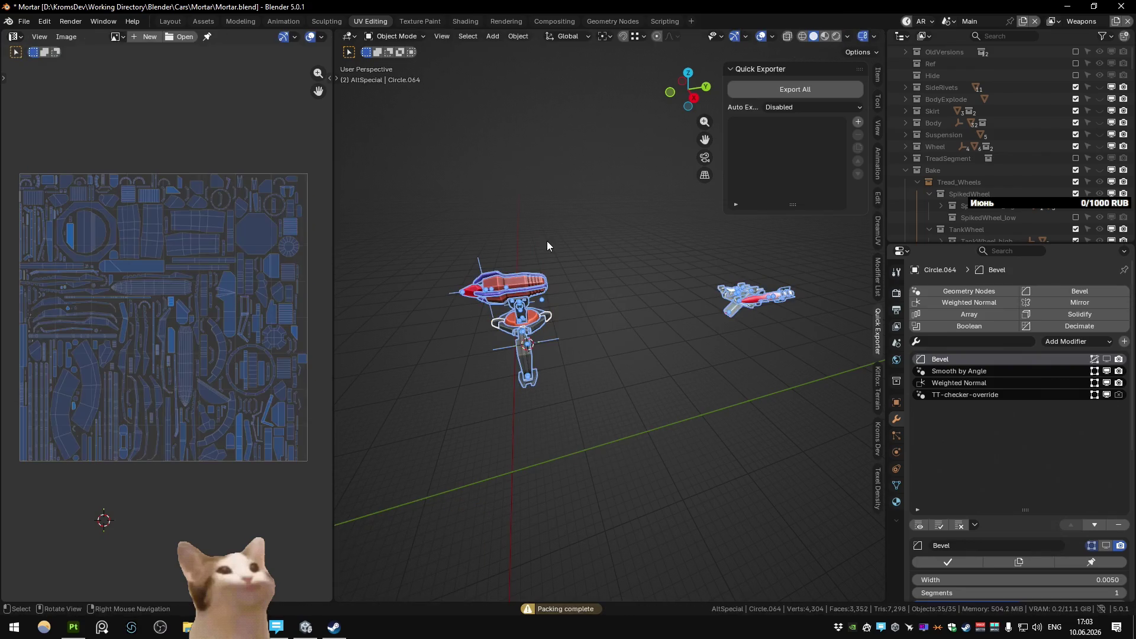
click(782, 161)
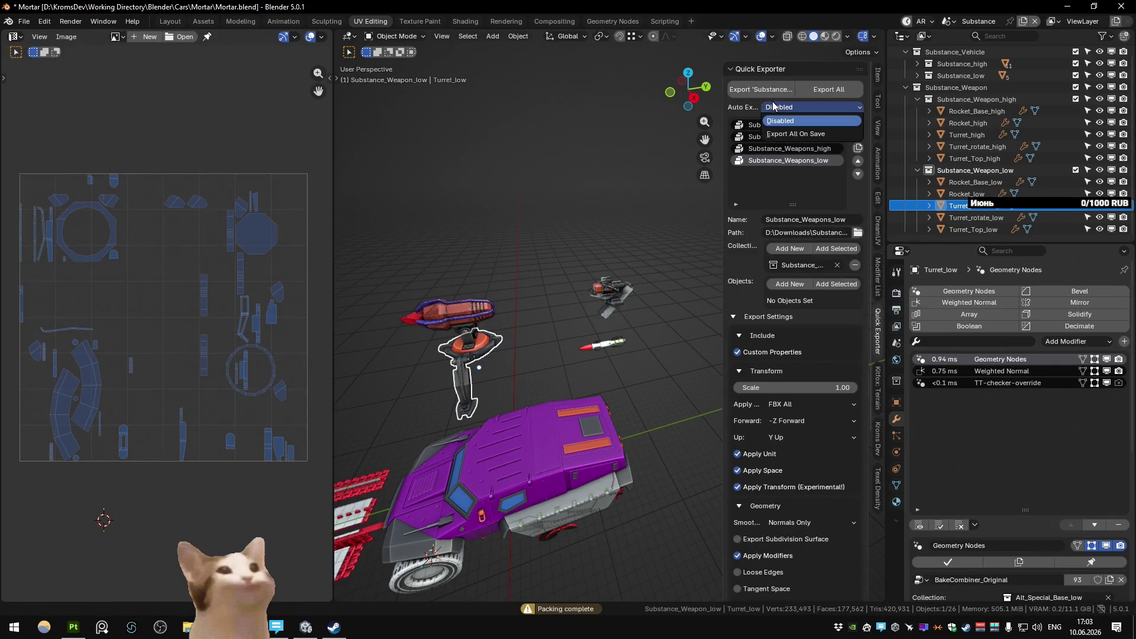
click(73, 627)
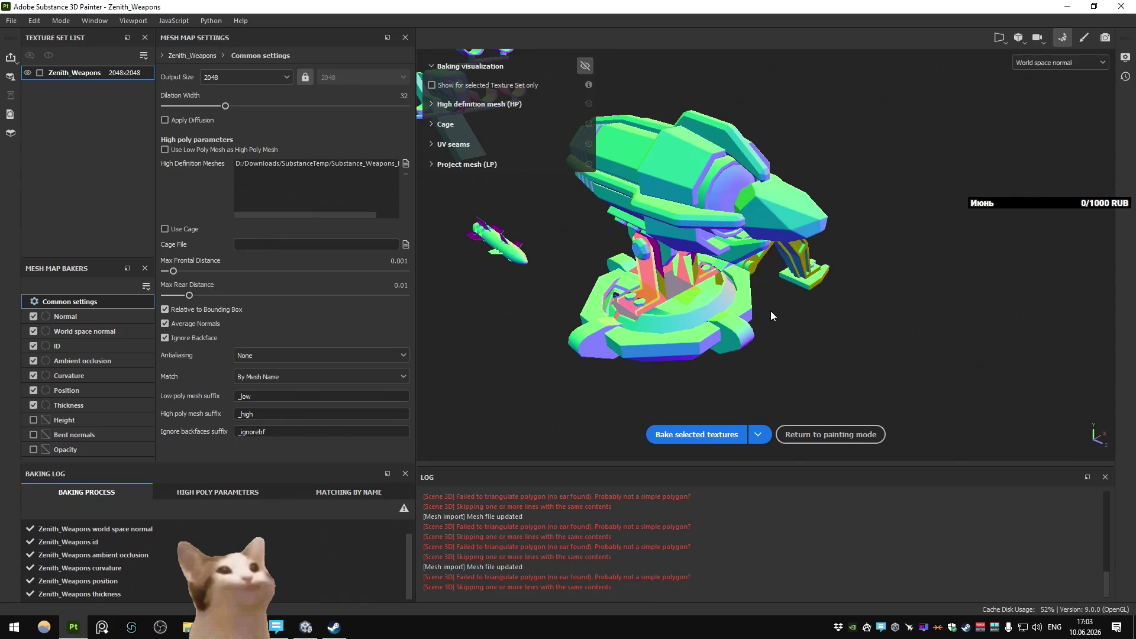
Step: Orbit the re-baked weapon in Substance Painter, then return to Blender and frame the orange turret base
drag(770, 316, 800, 169)
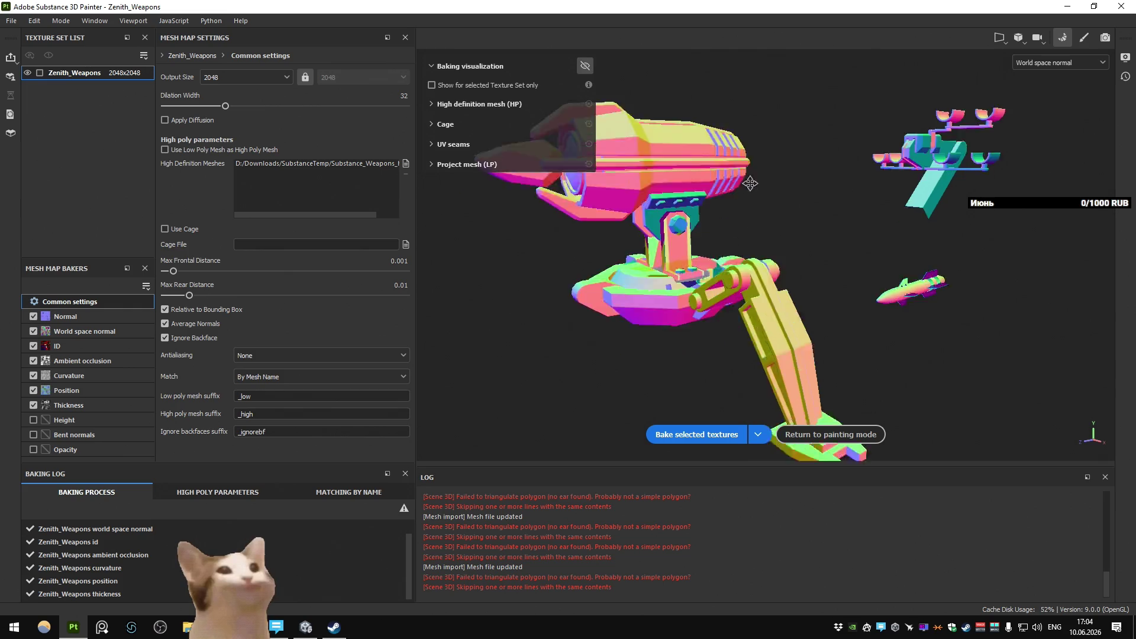
drag(800, 169, 764, 219)
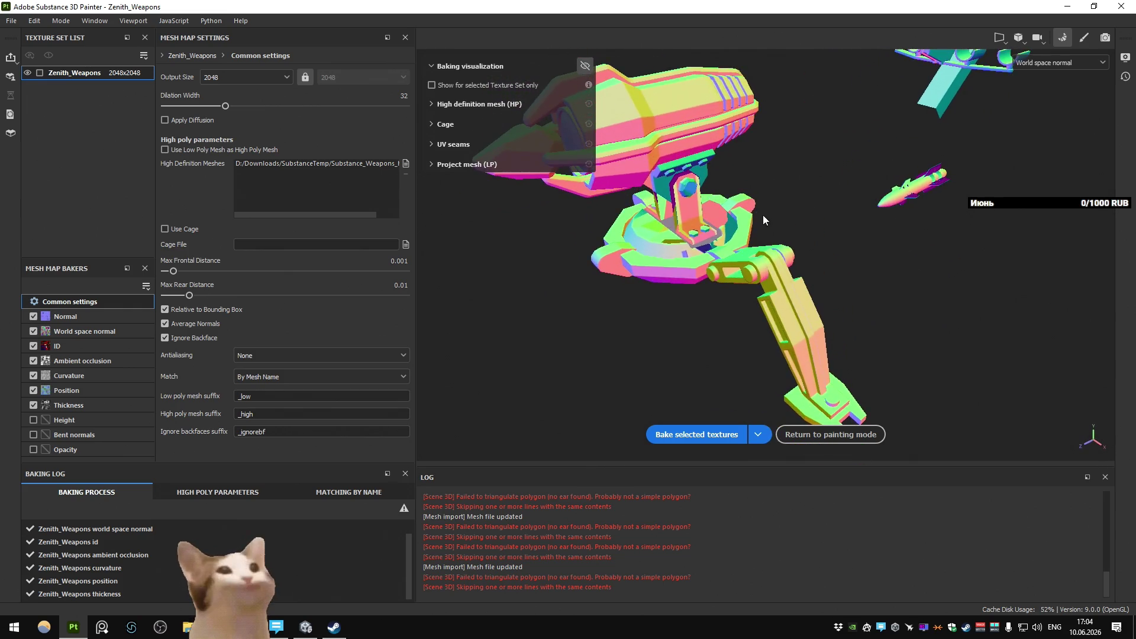
key(alt+Tab)
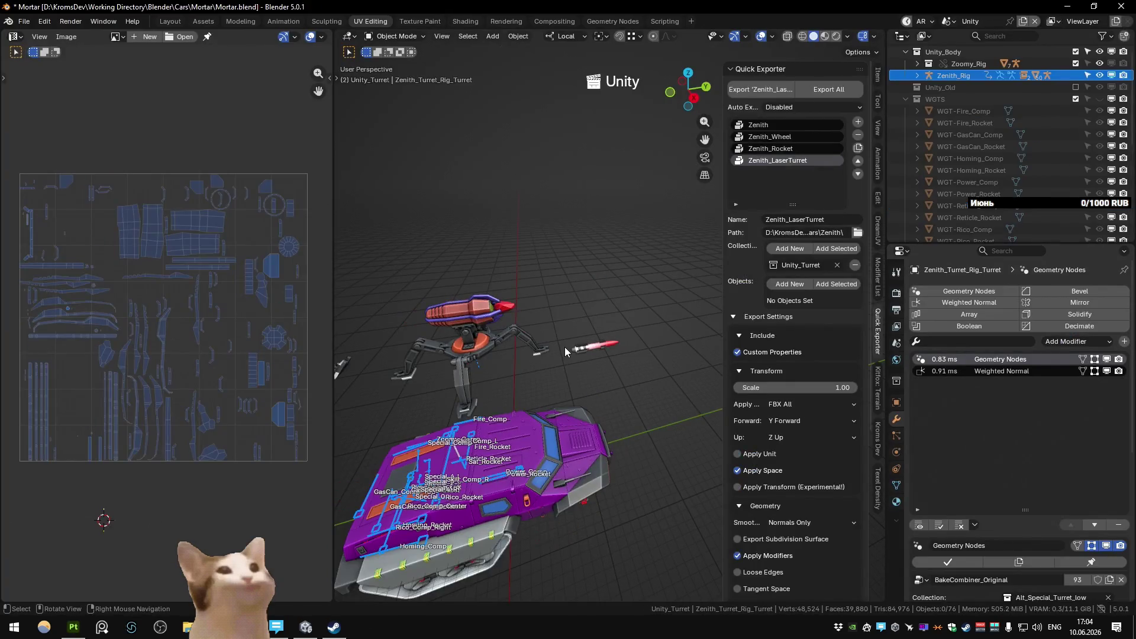
click(520, 320)
key(KP_Decimal)
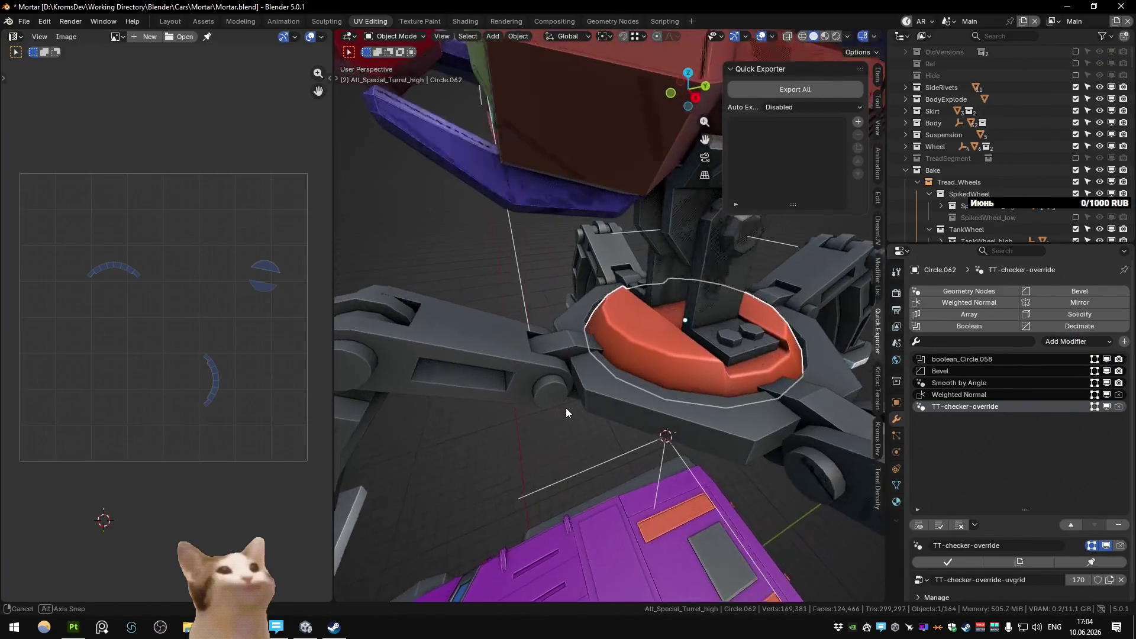
Step: Exclude Alt_Special_Rotate_high from the view layer and check Circle.059's UVs in Edit Mode
key(KP_Decimal)
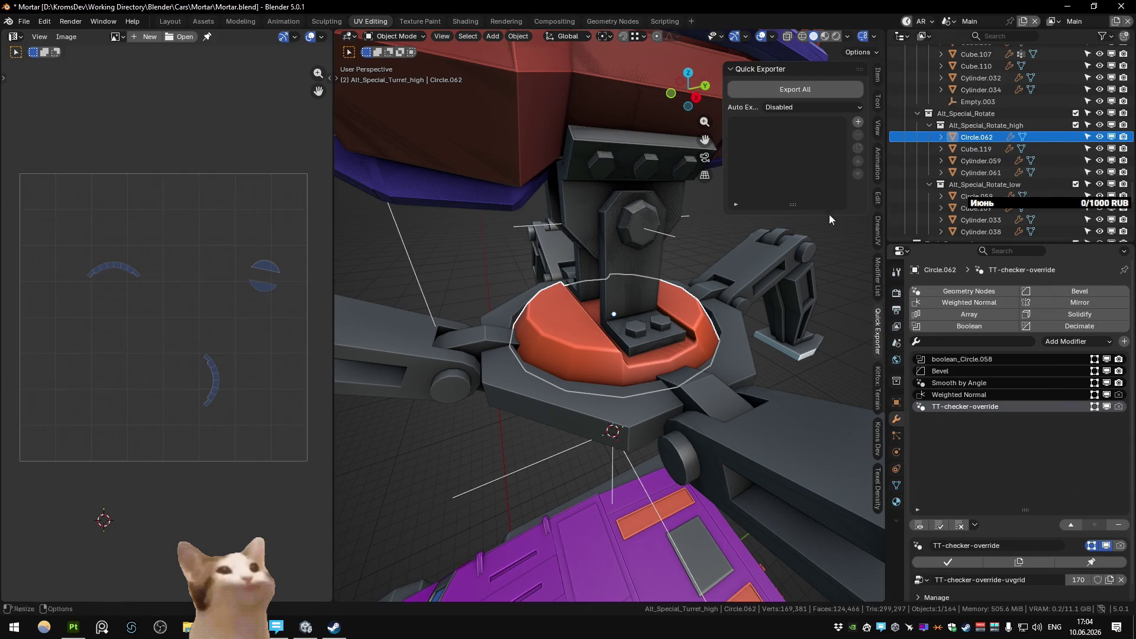
scroll(down, 3)
click(1077, 125)
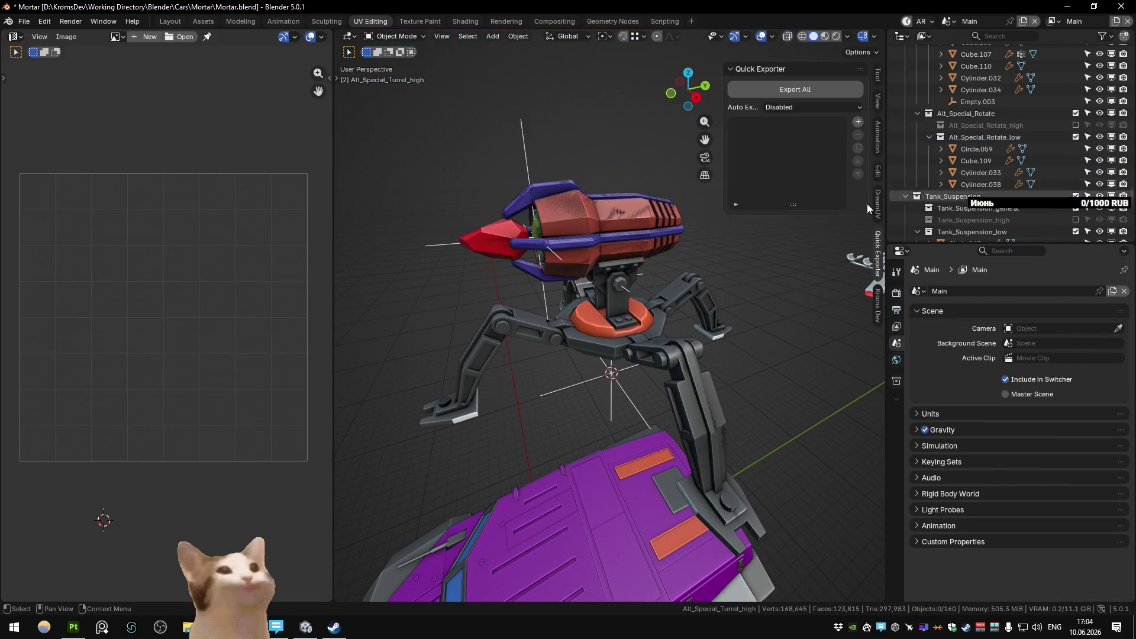
click(596, 324)
key(Tab)
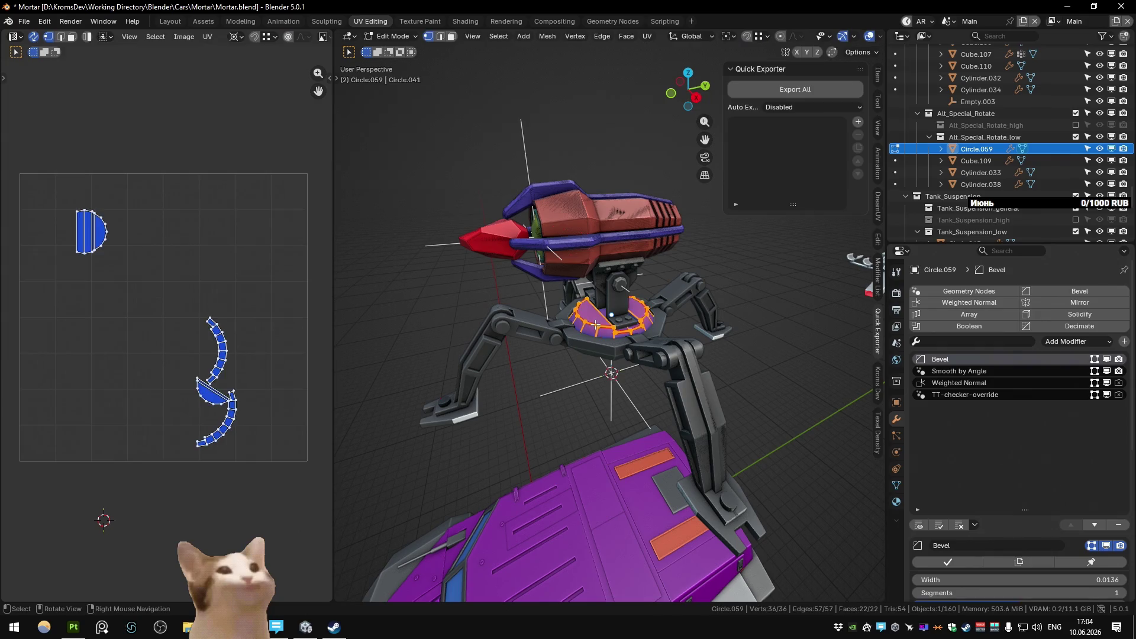
key(Tab)
Step: Cycle to the Weapons view layer, isolate the low-poly turret base and inspect its UVs again
key(Page_Down)
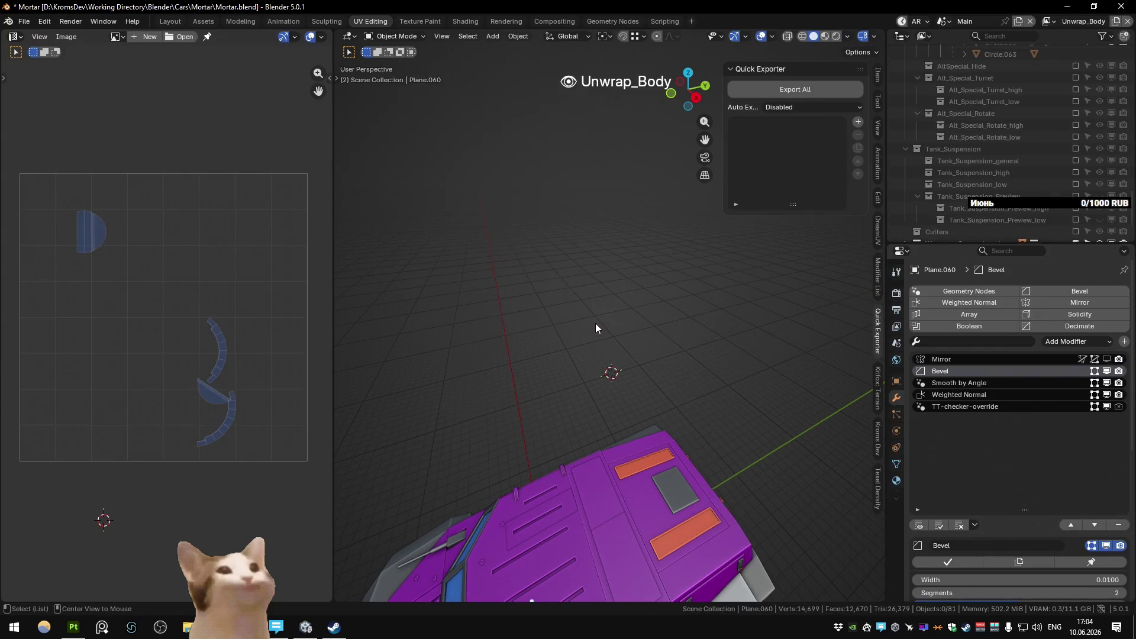
key(Page_Down)
key(Page_Down)
click(595, 323)
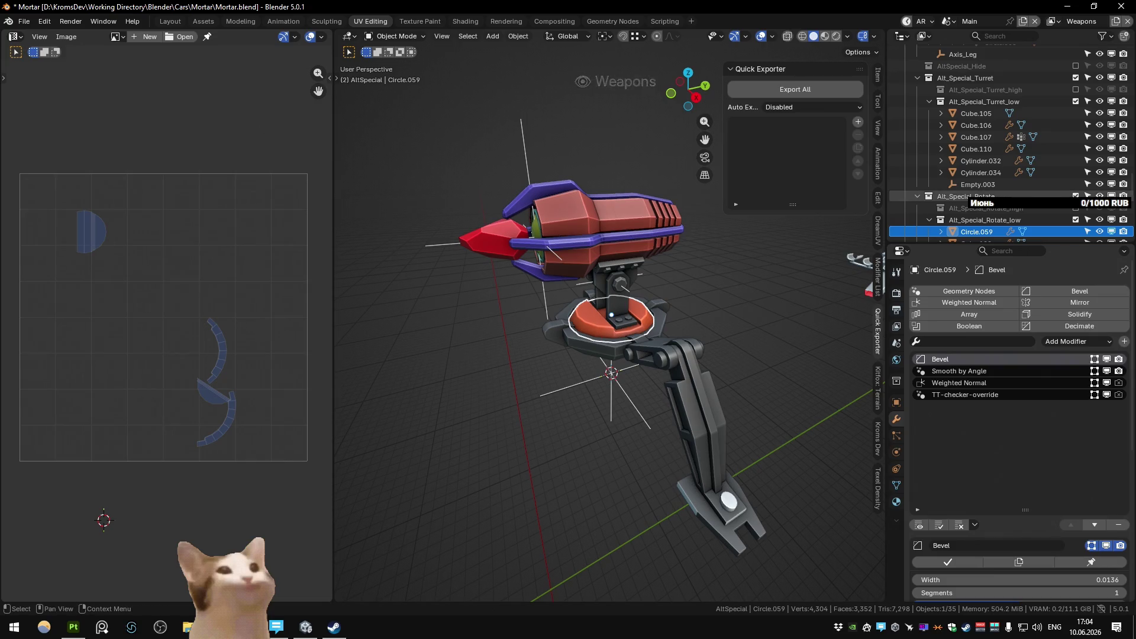
key(h)
scroll(up, 3)
key(alt+h)
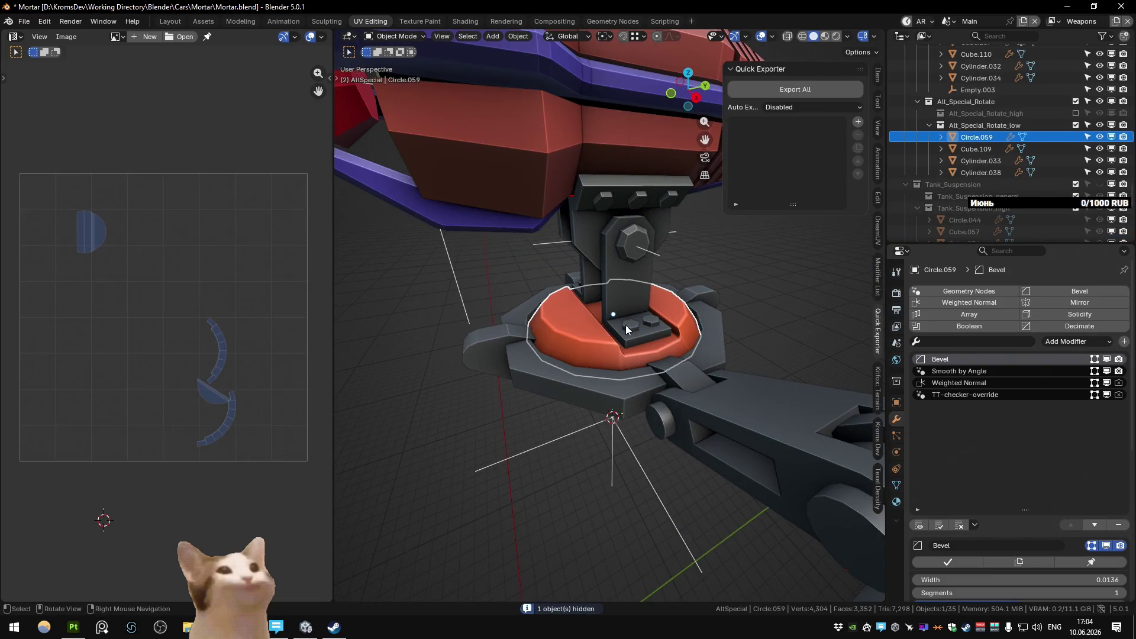
key(Tab)
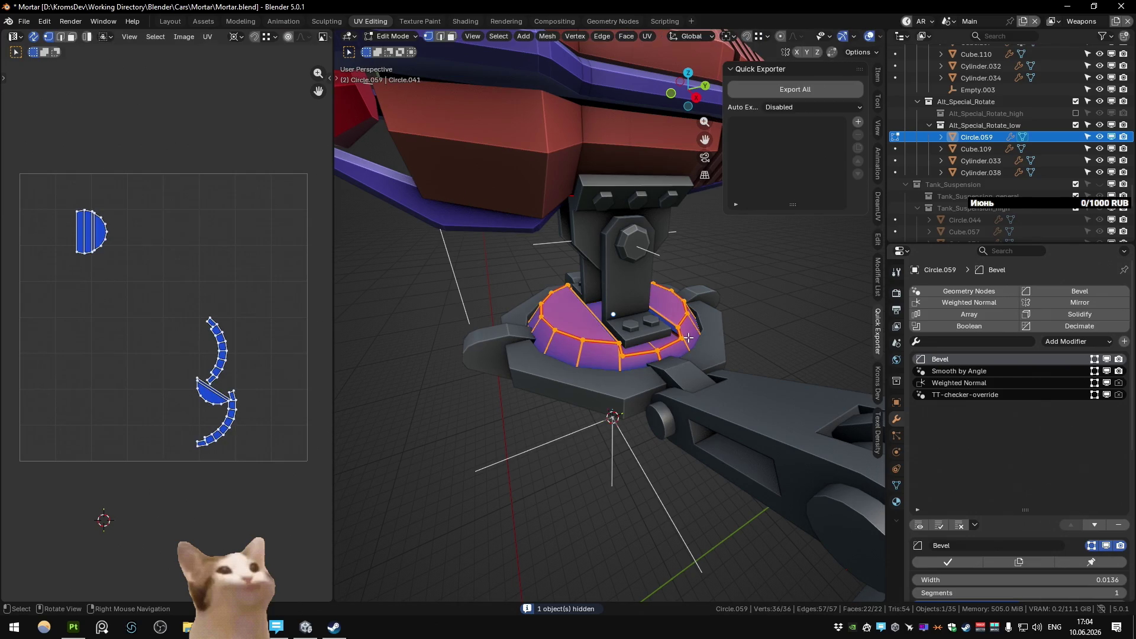
key(Tab)
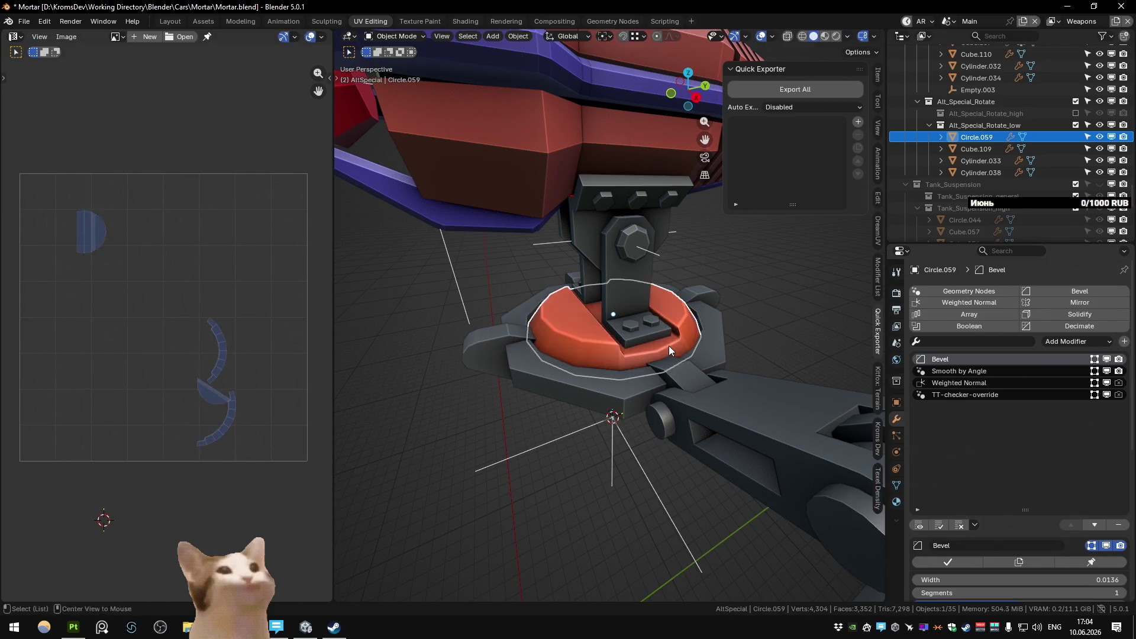
Step: Compare against Substance Painter's bake, toggling the high-poly visualisation, then return to Blender
key(alt+Tab)
drag(647, 313, 644, 321)
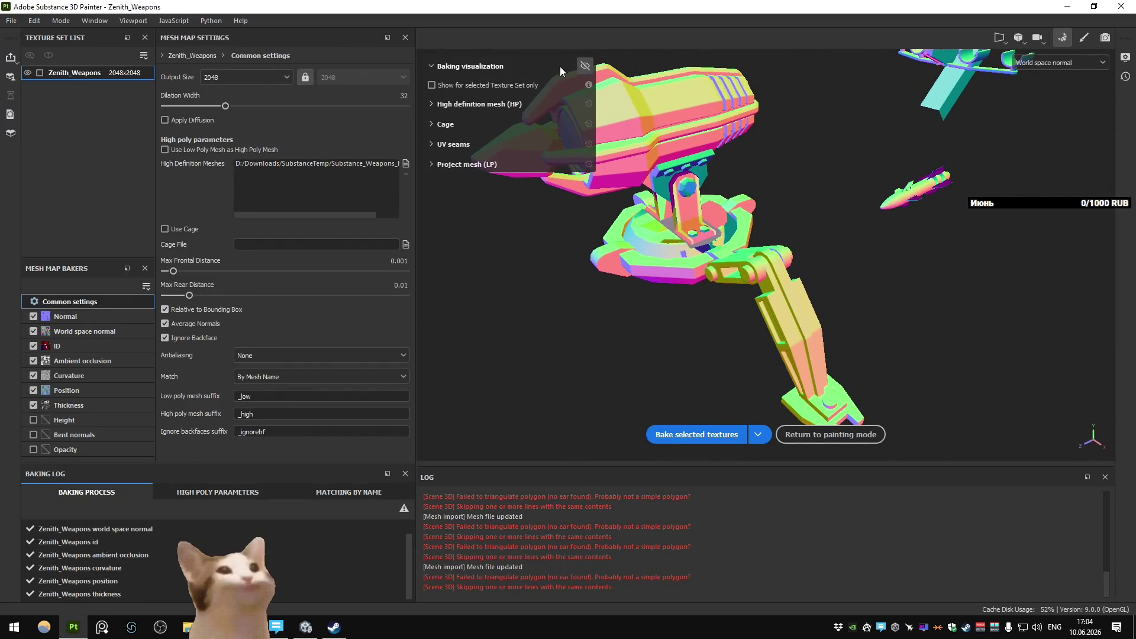
click(587, 67)
click(586, 67)
key(alt+Tab)
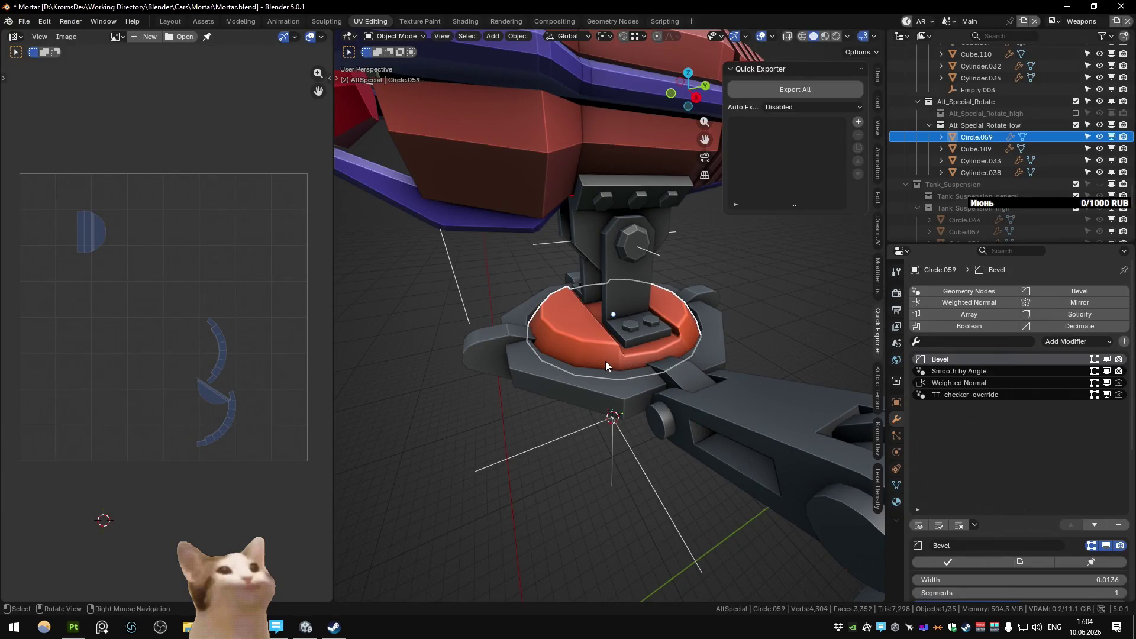
Step: In the Substance scene, set Turret_rotate_low's BakeCombiner collection to Alt_Special_Rotate_low
key(ctrl+Page_Down)
scroll(down, 3)
scroll(up, 3)
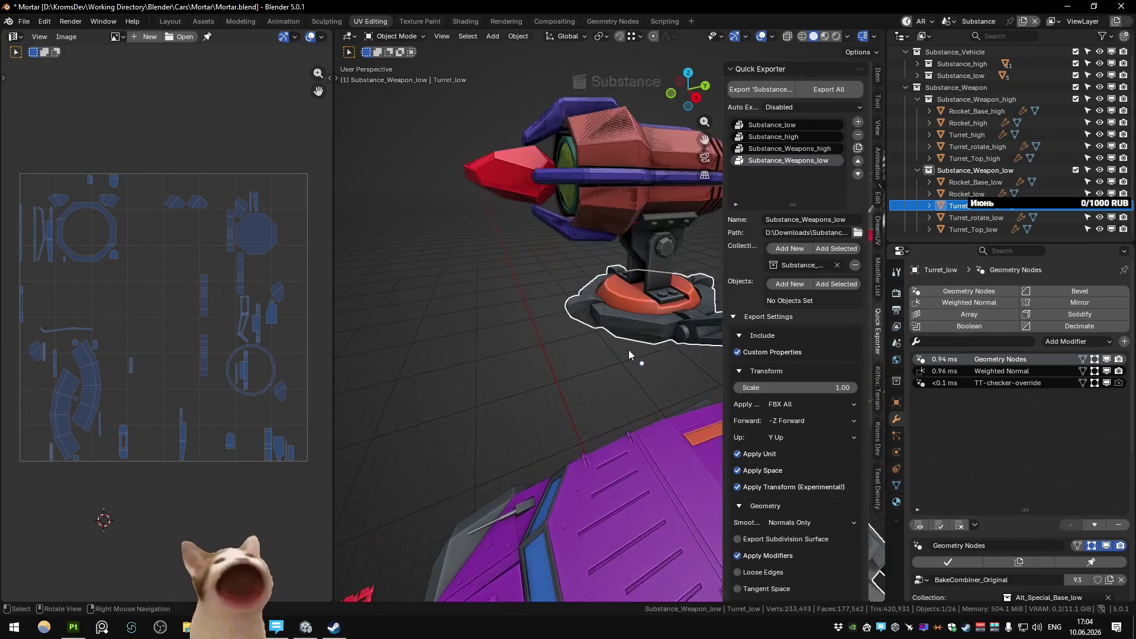
key(h)
click(625, 358)
scroll(up, 3)
scroll(down, 3)
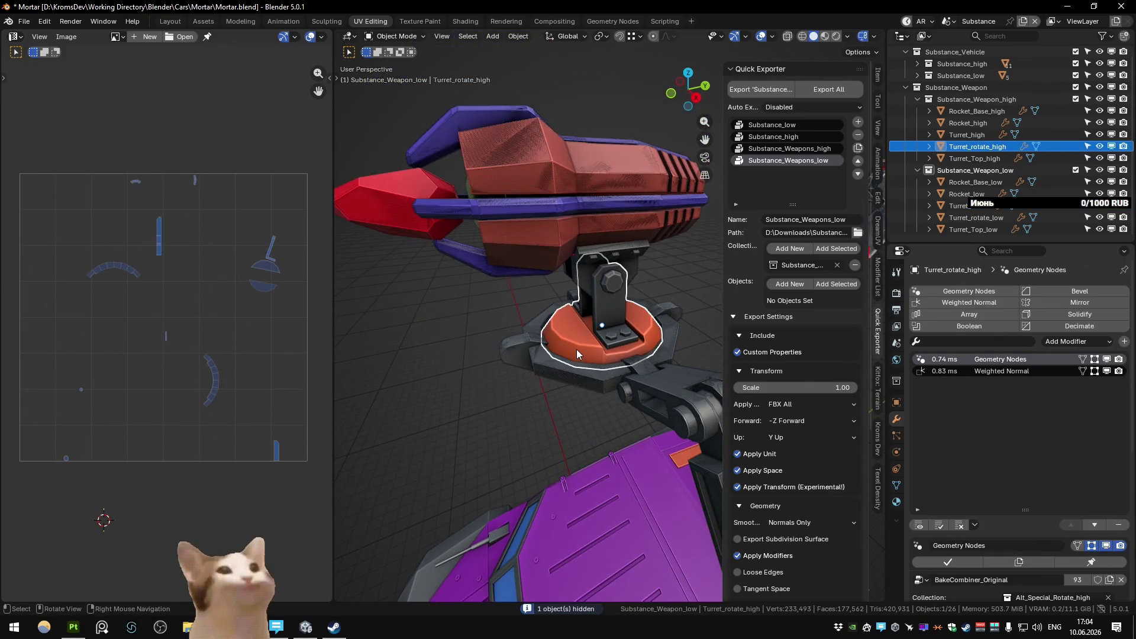
click(577, 349)
scroll(down, 3)
click(1057, 503)
key(End)
key(BackSpace)
key(BackSpace)
key(Return)
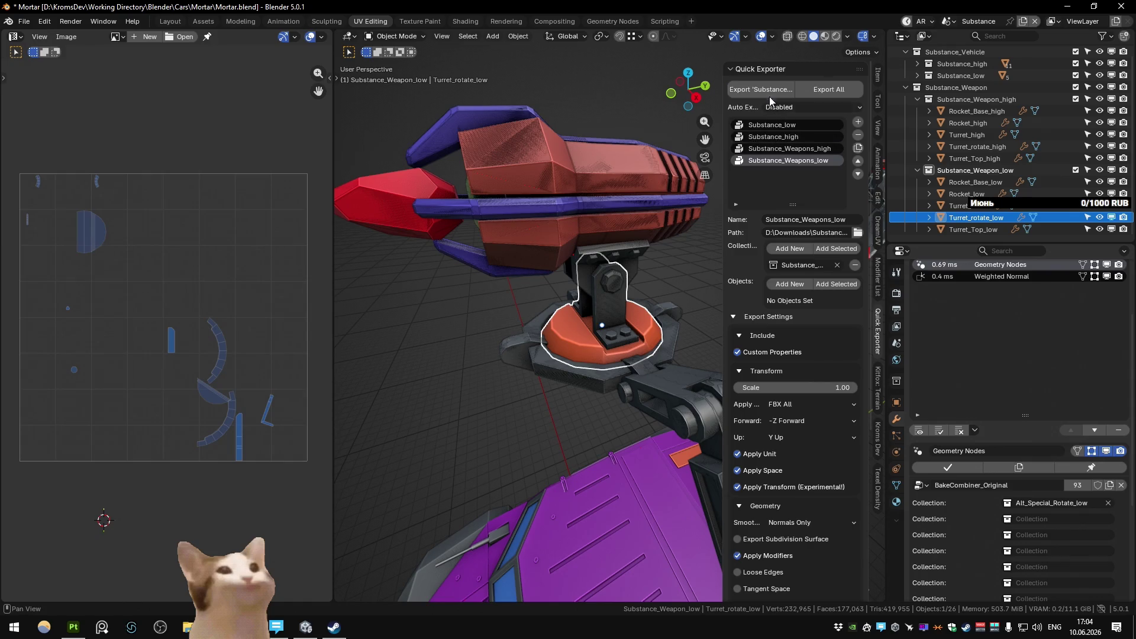
Step: Re-export the Substance weapon meshes and start a fresh bake in Substance Painter
click(74, 627)
click(697, 435)
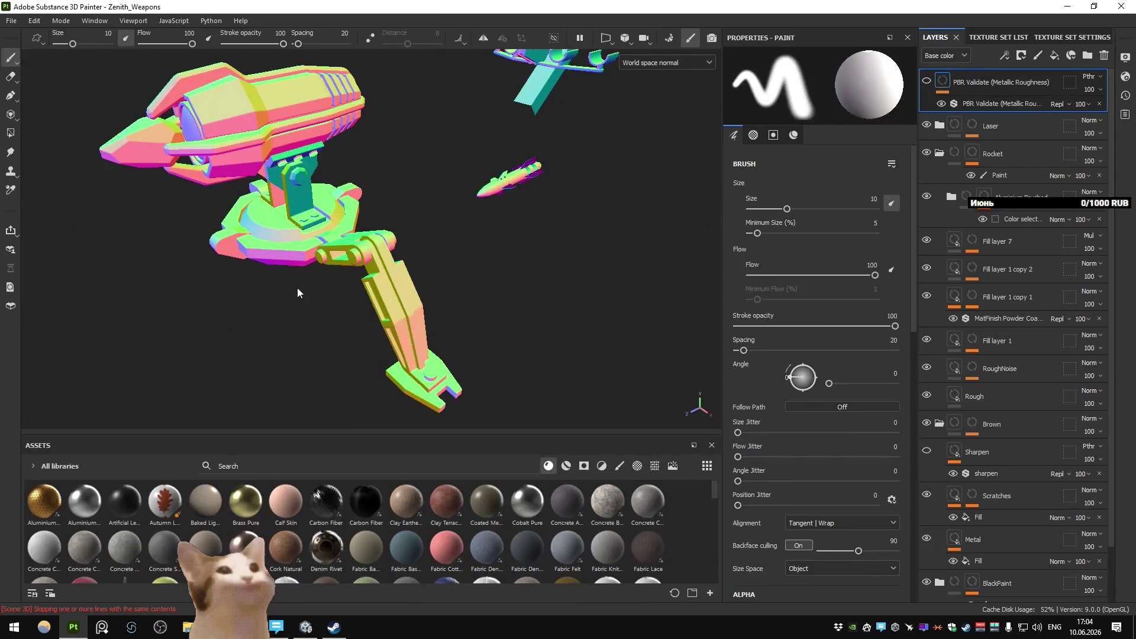
Step: View the turret with full materials and export the Zenith_Weapons textures
click(666, 62)
click(641, 77)
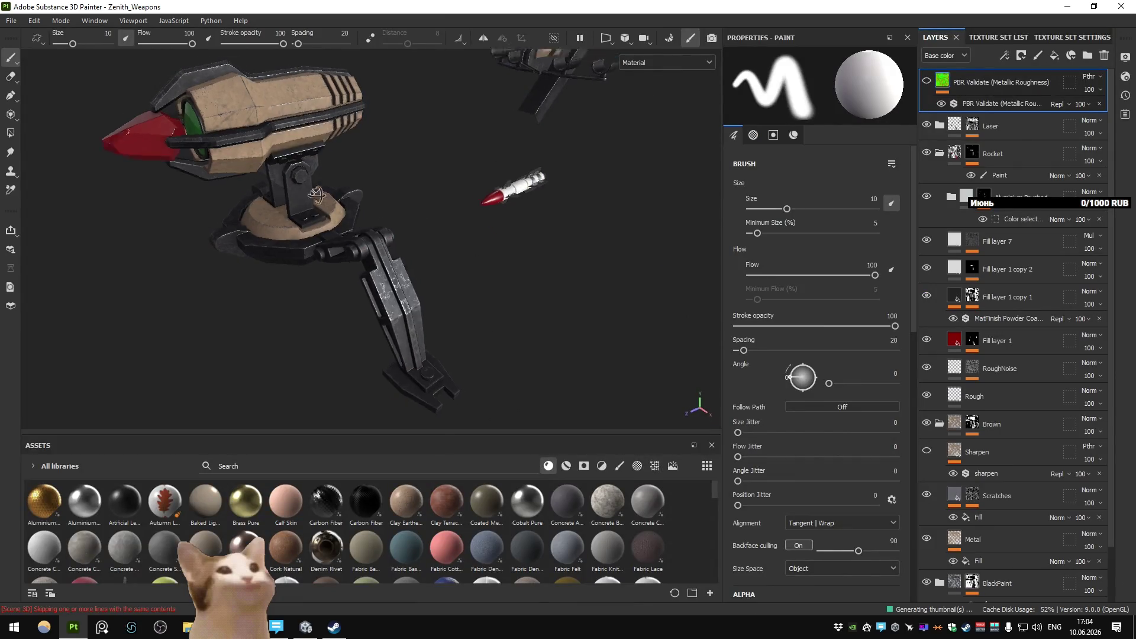
drag(351, 153, 393, 236)
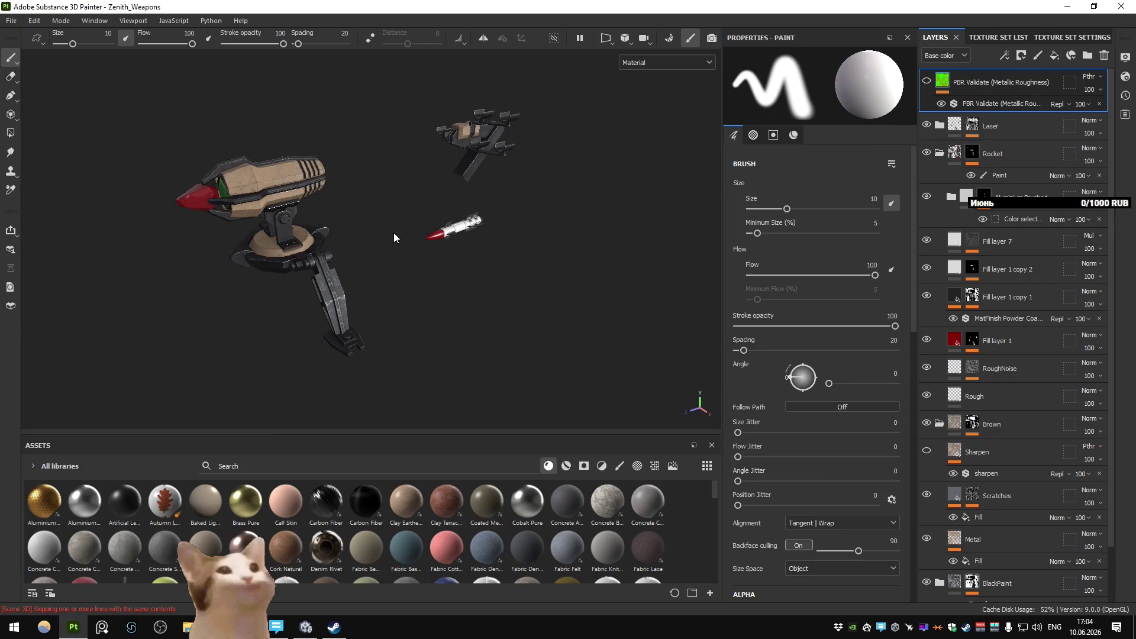
key(ctrl+shift+e)
click(846, 521)
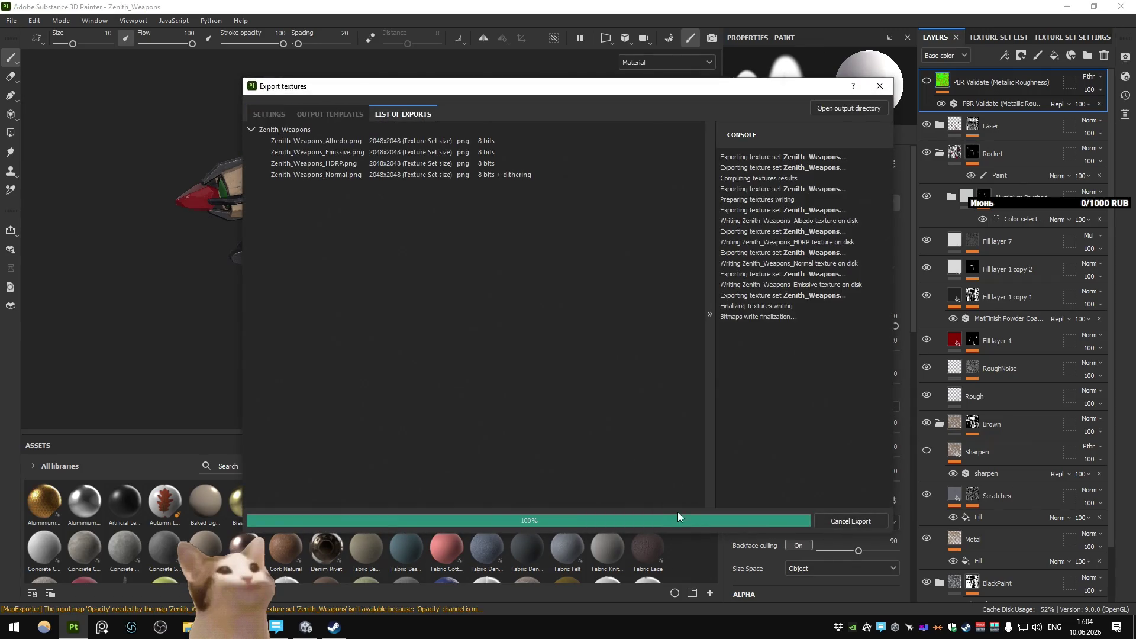
click(712, 524)
Step: Return to Blender, save Mortar.blend and switch to the Unity scene
key(alt+Tab)
key(ctrl+s)
key(ctrl+Page_Down)
key(ctrl+Page_Down)
key(ctrl+Page_Up)
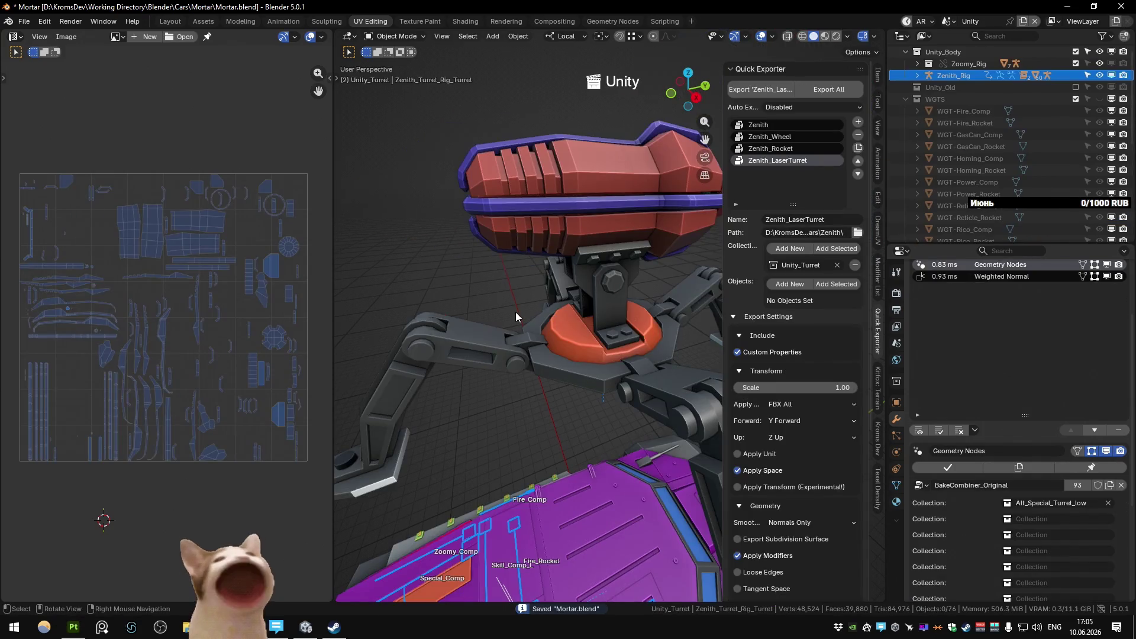
scroll(down, 3)
Step: Edit Zenith_Rig's bones and duplicate Skill_Comp_R, raising the copy along Z
drag(553, 299, 531, 313)
key(ctrl+Page_Up)
key(ctrl+Page_Up)
click(531, 312)
click(391, 478)
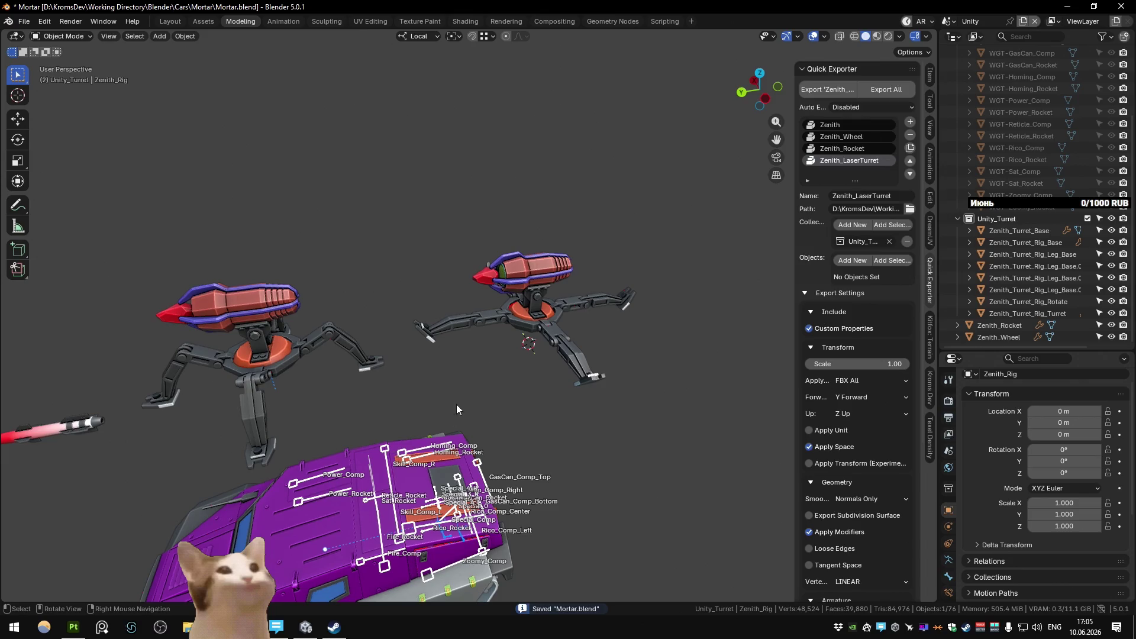
key(Tab)
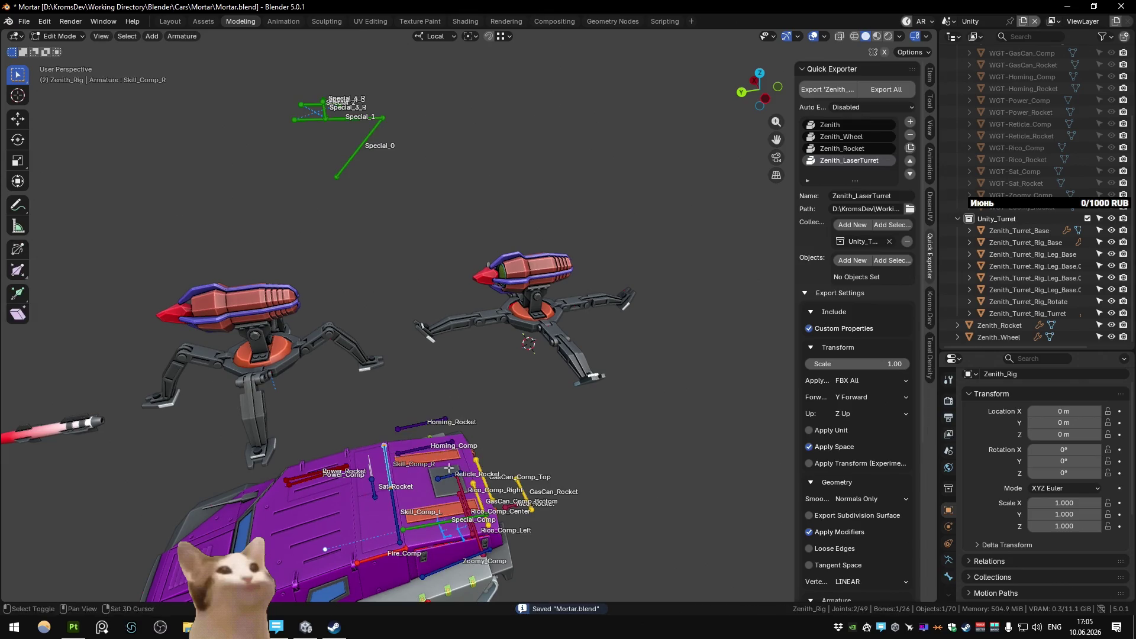
key(shift+d)
key(z)
click(529, 268)
Step: Give the new bone the 12 - Theme Color Set colour and begin renaming it
click(948, 577)
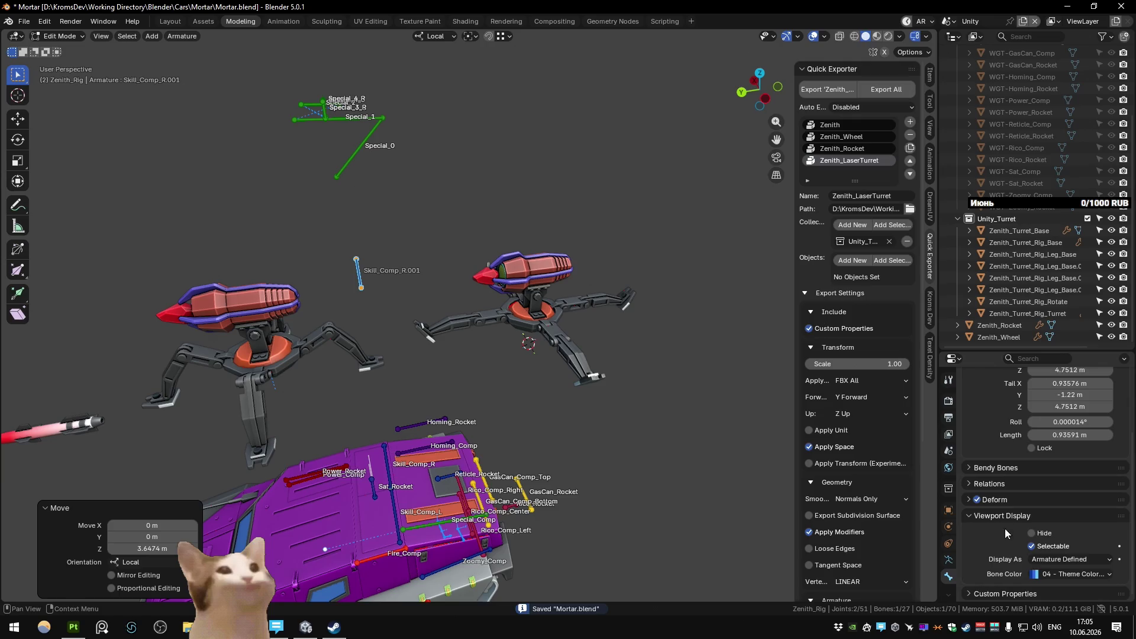
click(1055, 577)
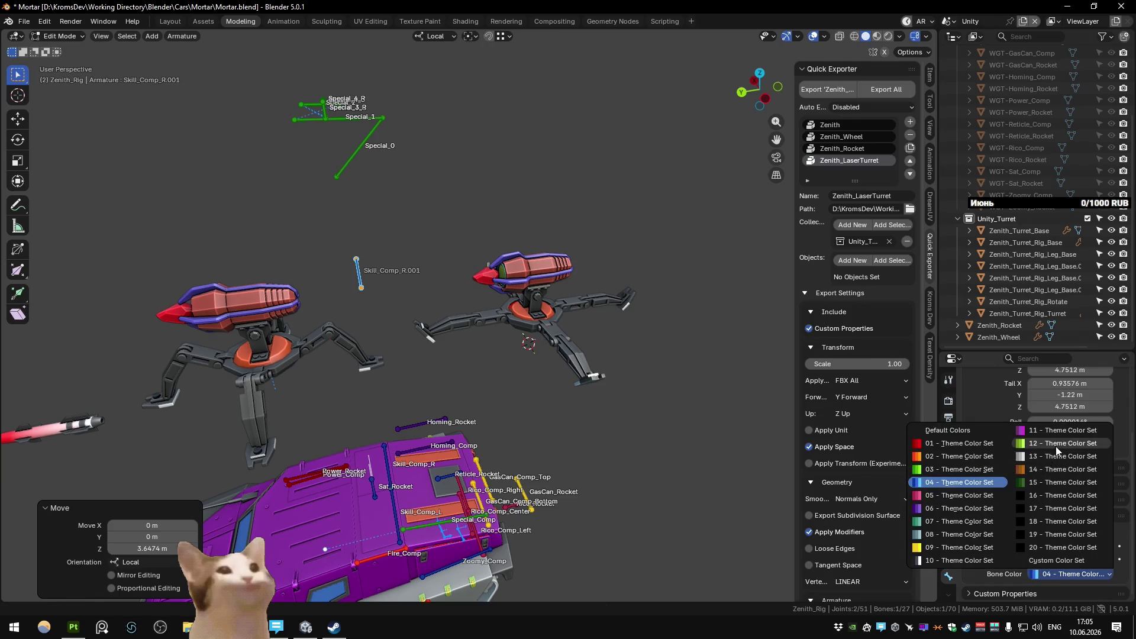
click(1063, 443)
key(F2)
text(Alt_Base)
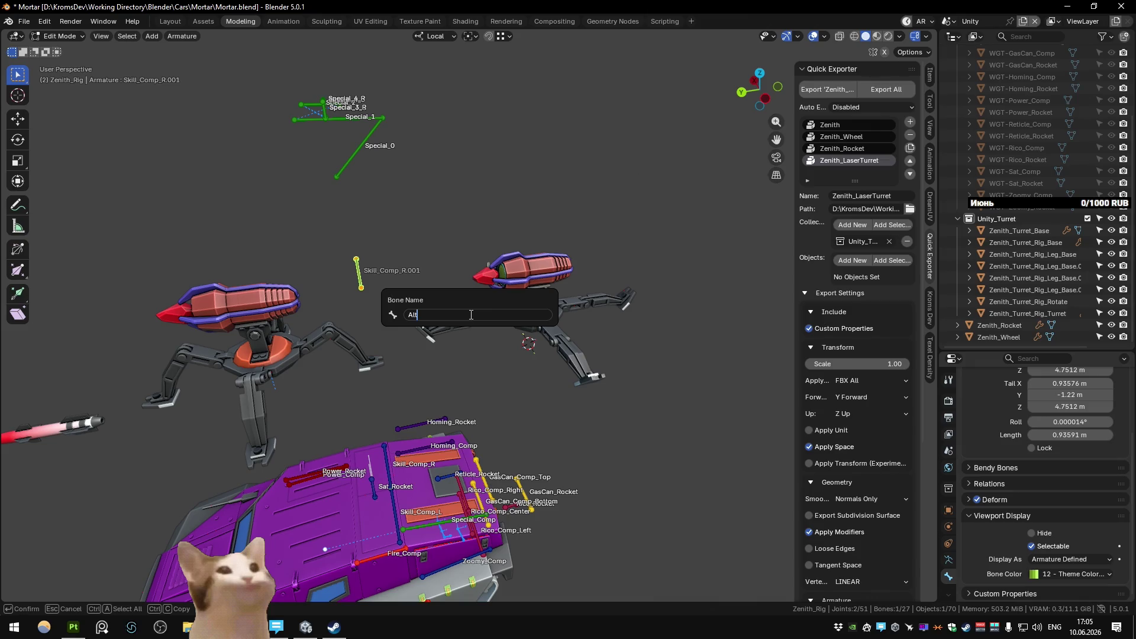
Step: Confirm the name Alt_Base and place the 3D cursor at the turret's rotating disc origin
key(Return)
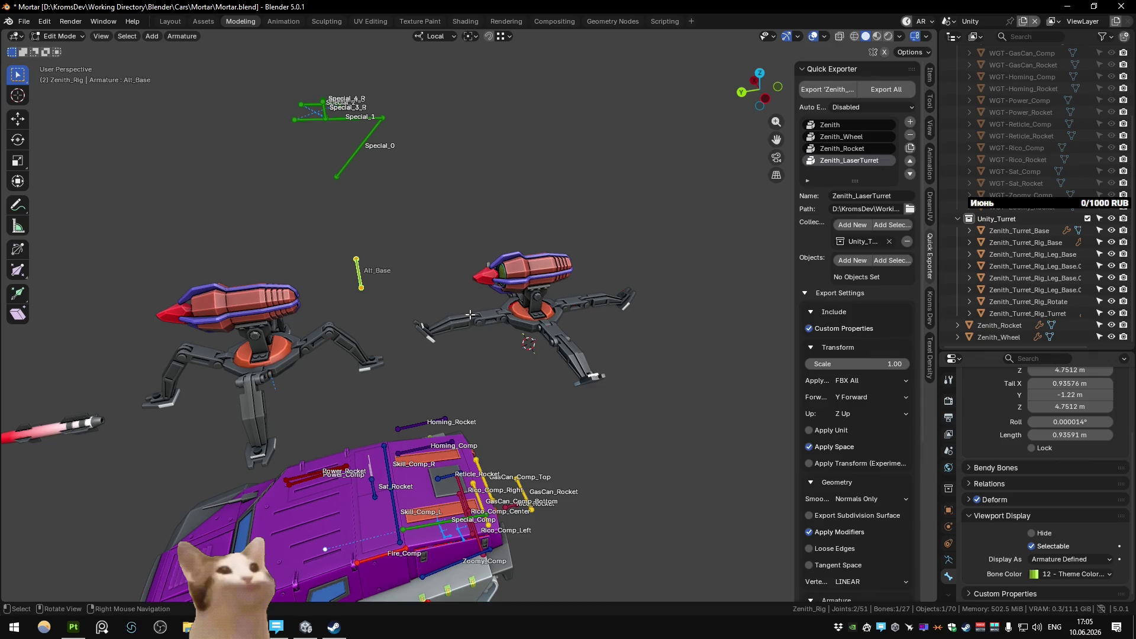
scroll(up, 3)
scroll(up, 3)
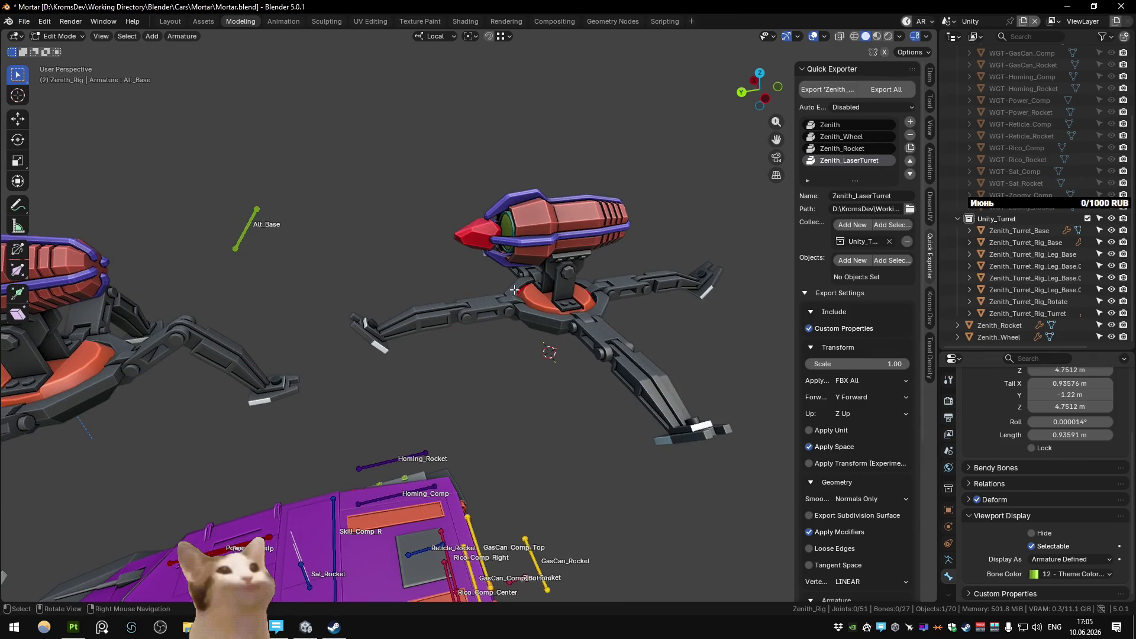
key(Tab)
click(545, 307)
key(shift+s)
click(479, 382)
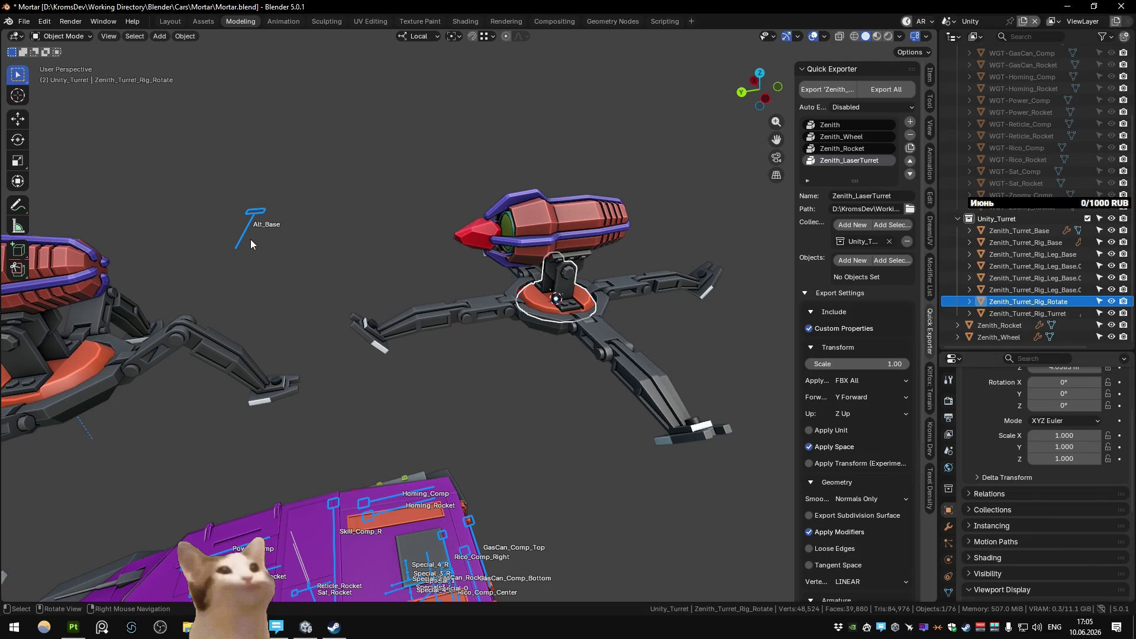
click(250, 239)
key(Tab)
Step: Snap Alt_Base onto the 3D cursor and raise it along Z into the turret base
key(shift+s)
key(8)
key(shift+s)
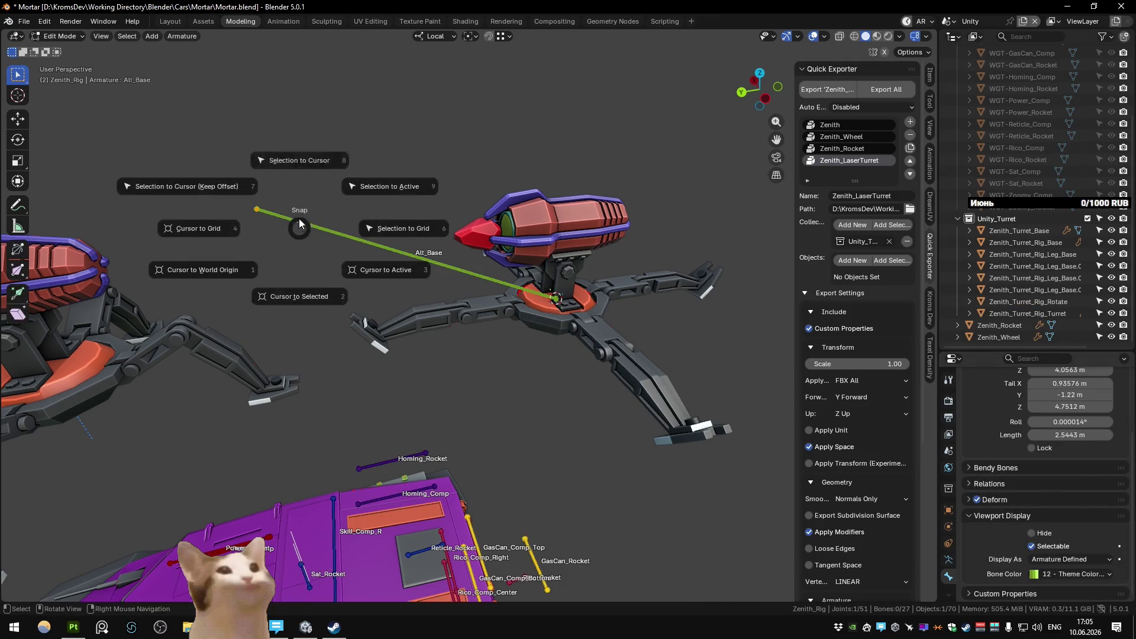
click(300, 160)
scroll(up, 3)
key(g)
key(z)
click(665, 217)
Step: Extrude a new bone from Alt_Base's tip running along the gun barrel
drag(664, 217, 461, 273)
drag(283, 255, 353, 244)
key(e)
click(293, 253)
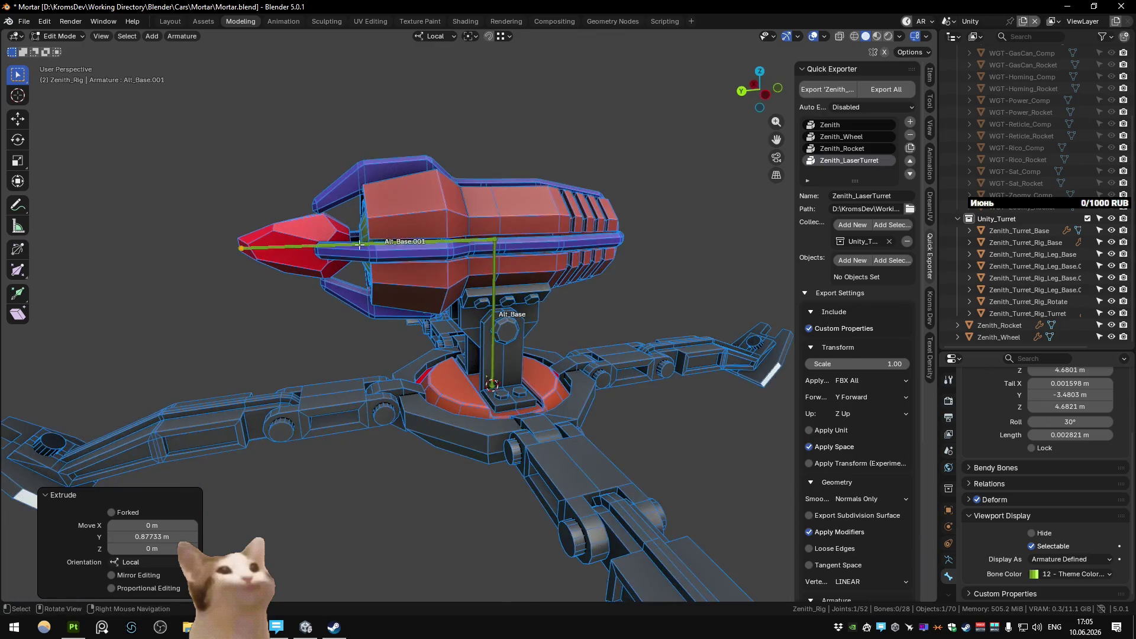
Step: Rename the barrel bone Alt_Turret and select Alt_Base
key(F2)
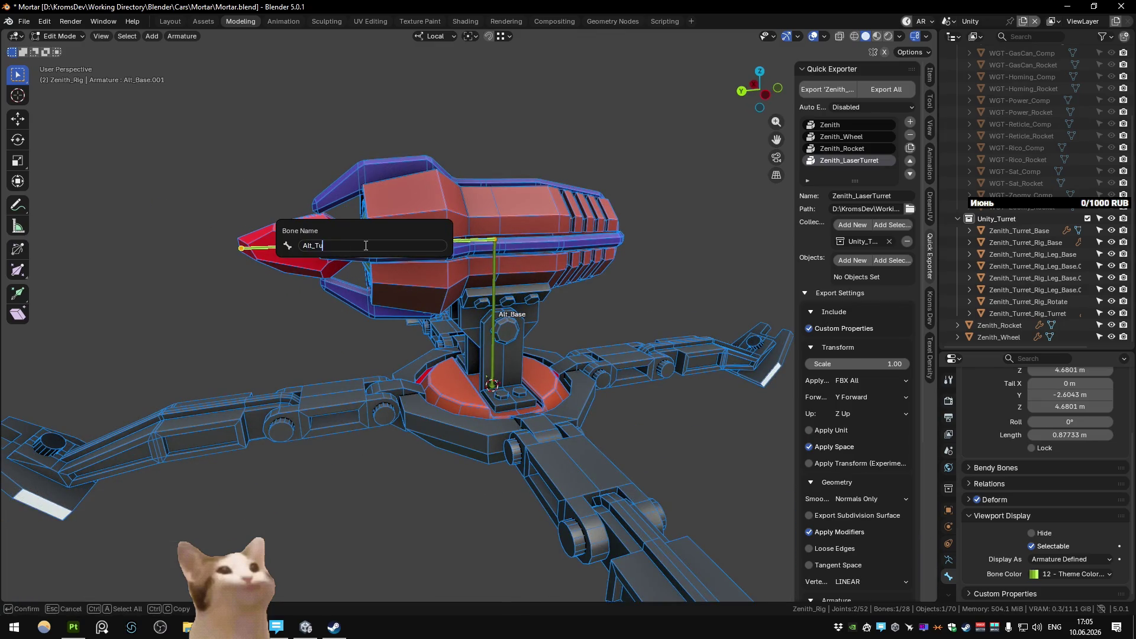
drag(367, 244, 526, 295)
click(464, 257)
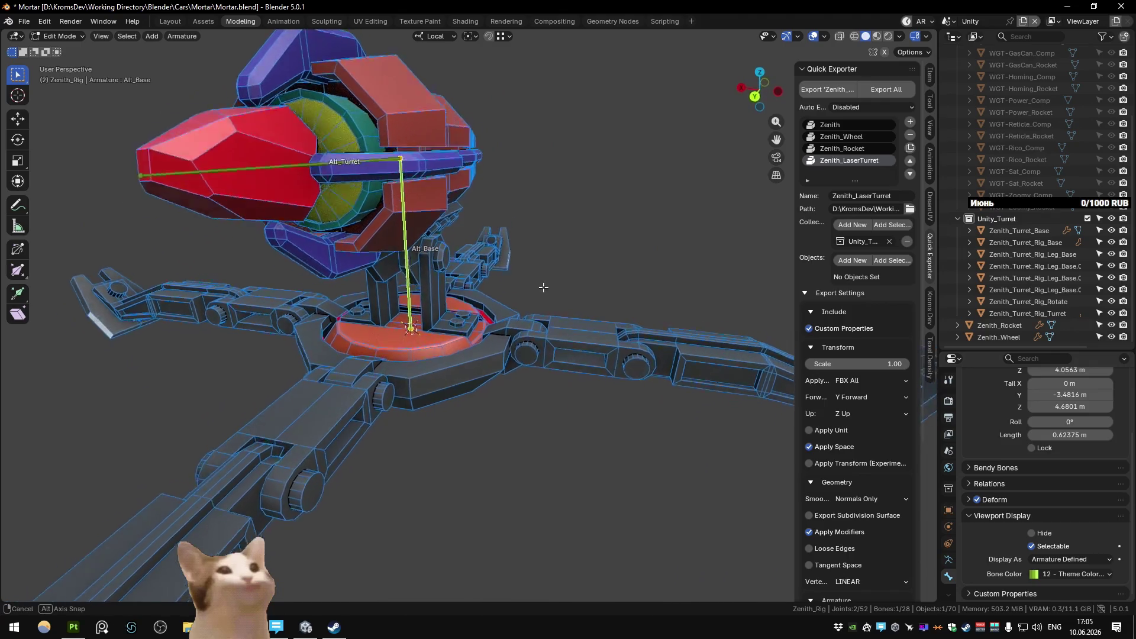
Step: Duplicate Alt_Base and slide the copy along local X toward a leg hinge
key(shift+d)
key(Escape)
drag(476, 291, 487, 386)
key(g)
key(x)
key(x)
click(498, 341)
scroll(up, 3)
drag(482, 314, 463, 273)
scroll(down, 3)
scroll(up, 3)
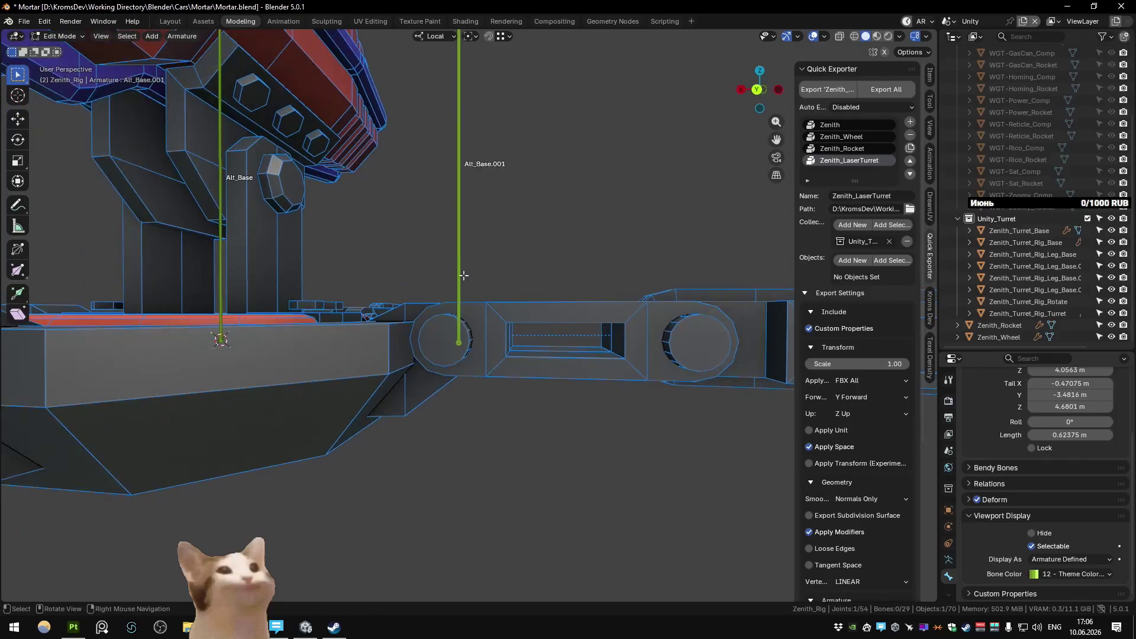
Step: Lower and shift the copied bone along local Z and Y onto the leg joint
key(g)
key(z)
click(514, 347)
drag(513, 347, 604, 361)
key(g)
click(457, 356)
key(g)
key(y)
click(522, 323)
key(g)
click(583, 321)
Step: Orient the bone to lie along the leg's inner section and straighten its roll
drag(583, 320, 320, 367)
key(g)
key(z)
click(313, 363)
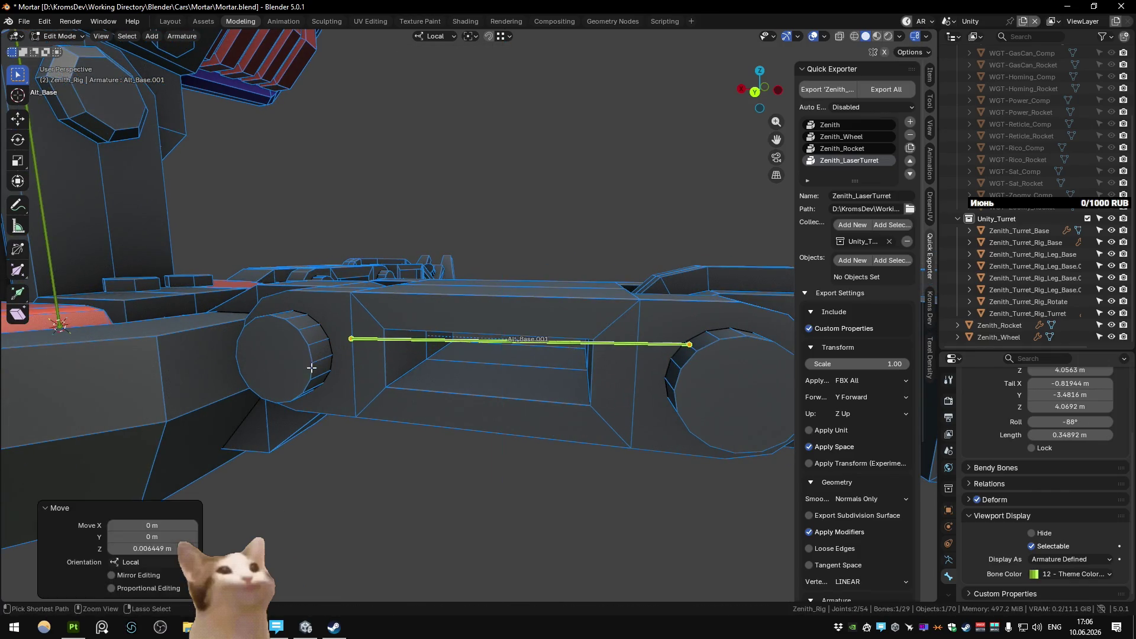
key(g)
key(z)
click(315, 362)
drag(315, 361, 394, 368)
key(g)
key(x)
click(347, 362)
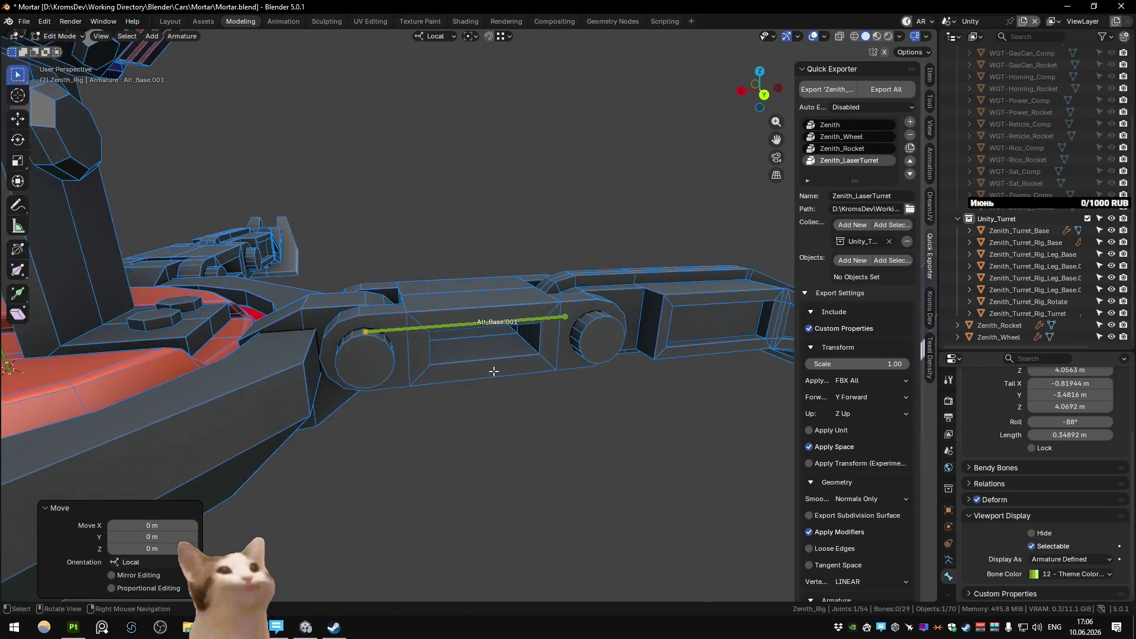
key(g)
Step: Rename the leg bone Alt_Leg_0
drag(470, 364, 421, 326)
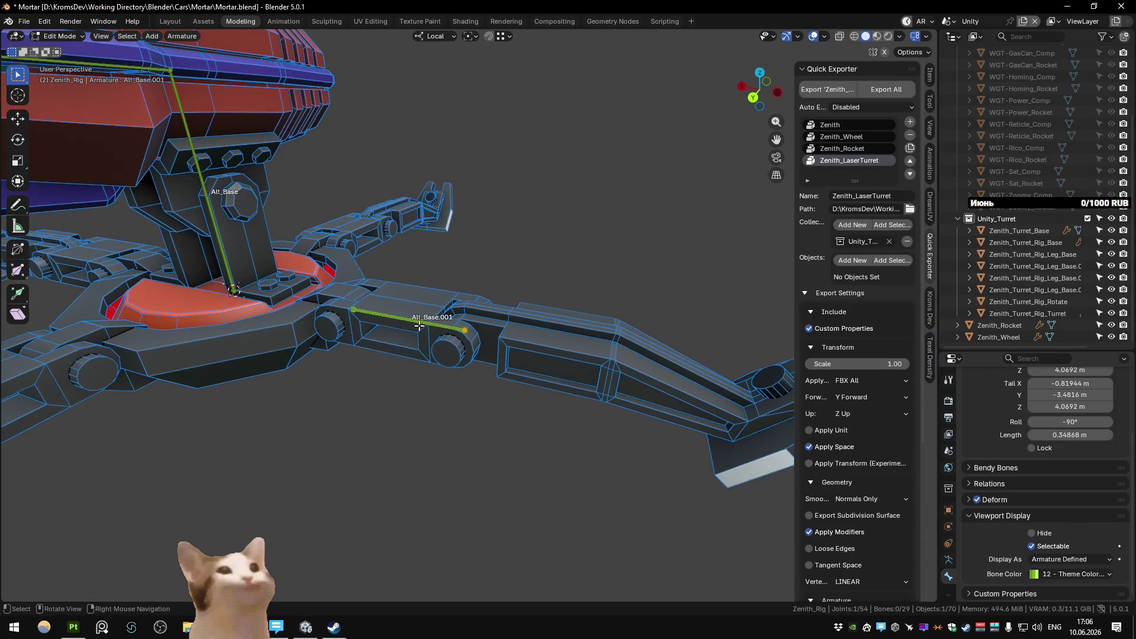
click(420, 326)
key(F2)
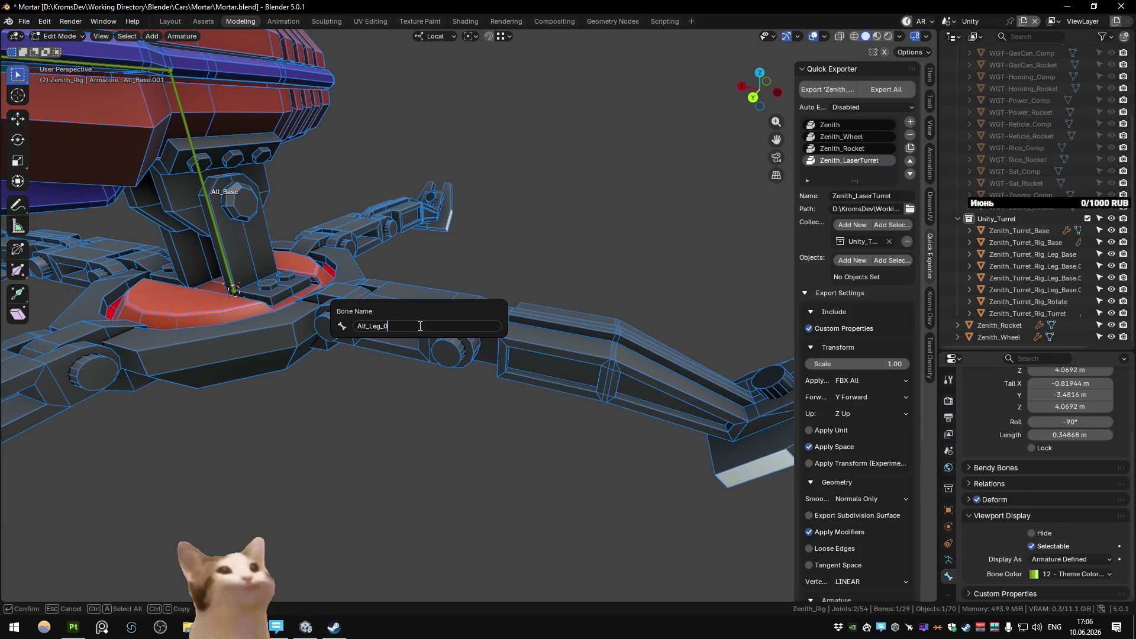
key(Return)
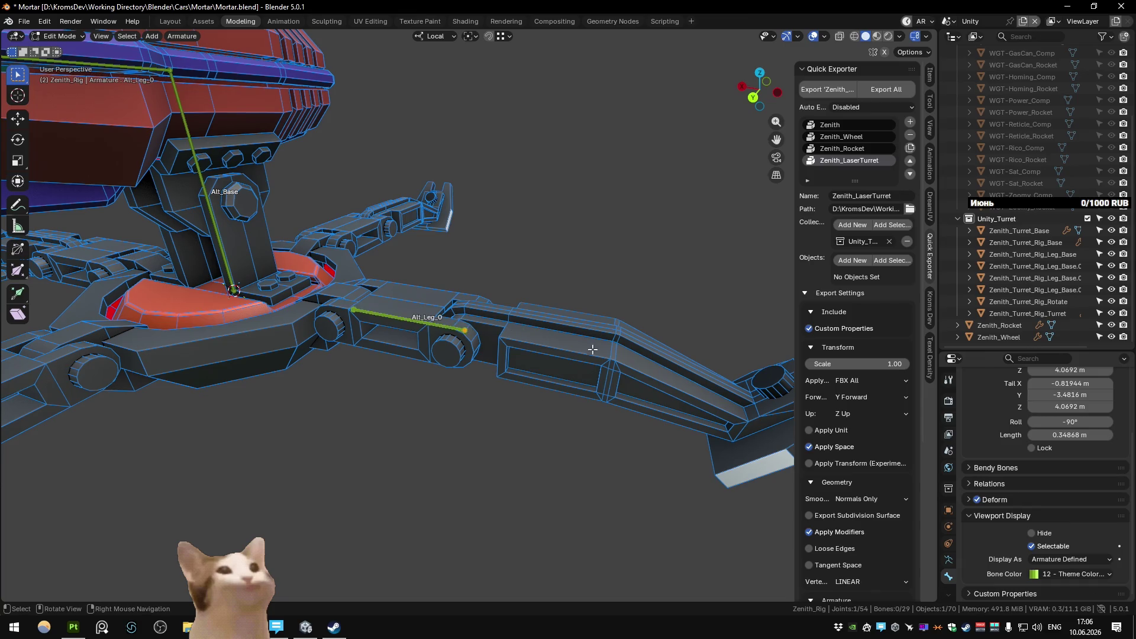
Step: Extrude a bone along local X to the leg's end and name it Alt_Leg_0_Tip
drag(585, 349, 554, 315)
key(e)
key(x)
click(553, 310)
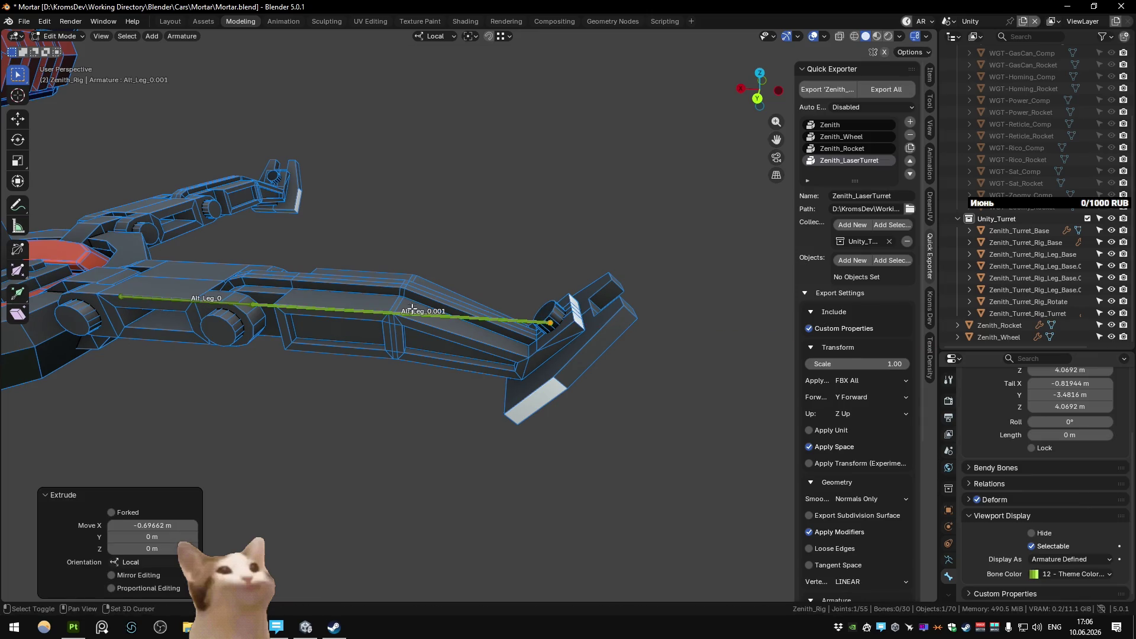
key(F2)
text(Alt_Leg_0_Tip)
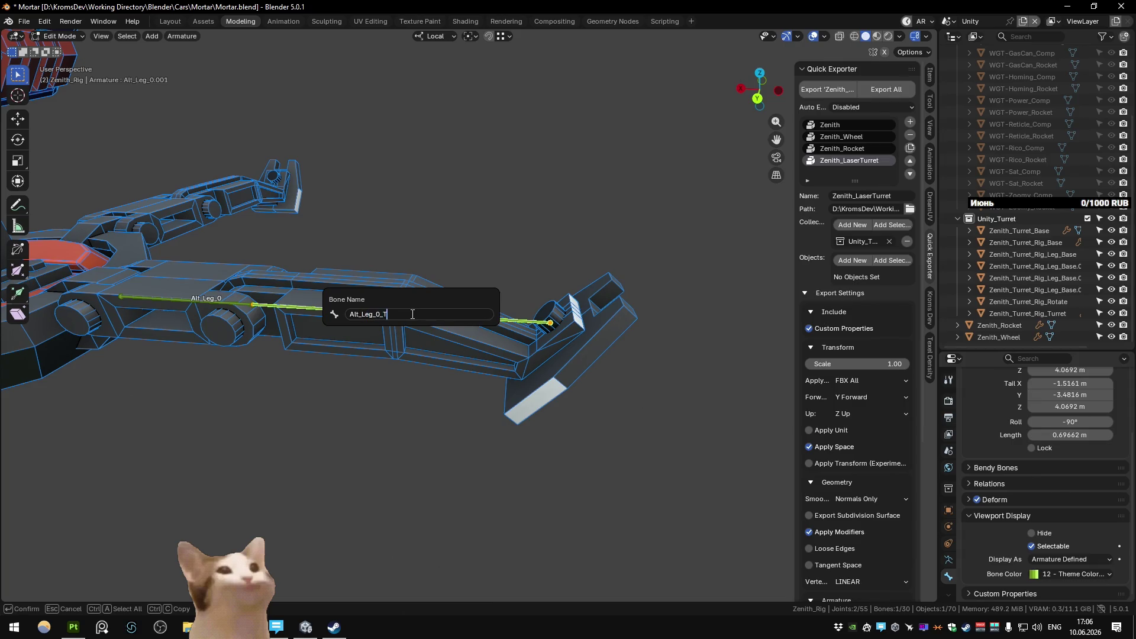
key(Return)
scroll(down, 3)
drag(412, 315, 469, 358)
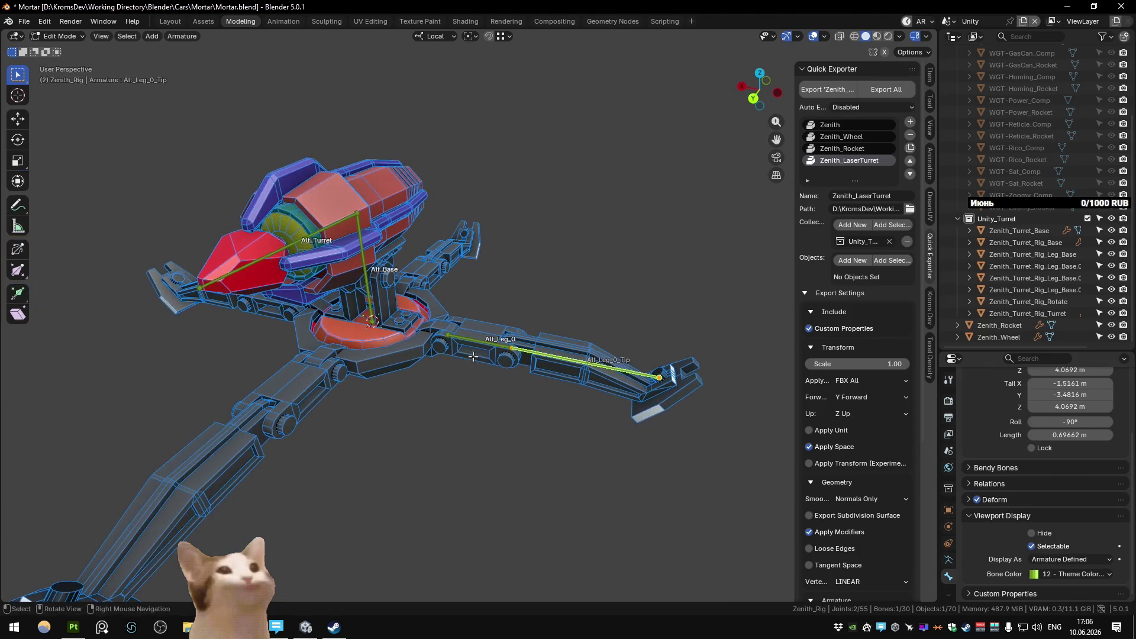
click(471, 340)
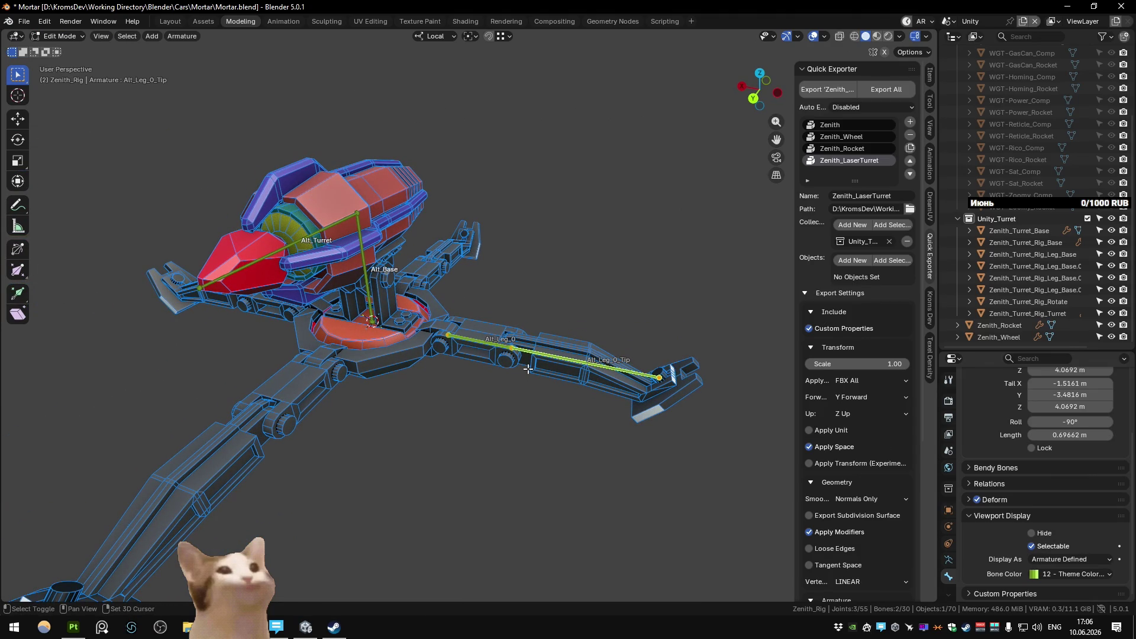
Step: Duplicate the two leg bones three times, each copy rotated 90° about Z onto another leg
key(shift+d)
key(Escape)
key(g)
click(527, 388)
text(rz90)
key(Return)
key(shift+d)
key(Escape)
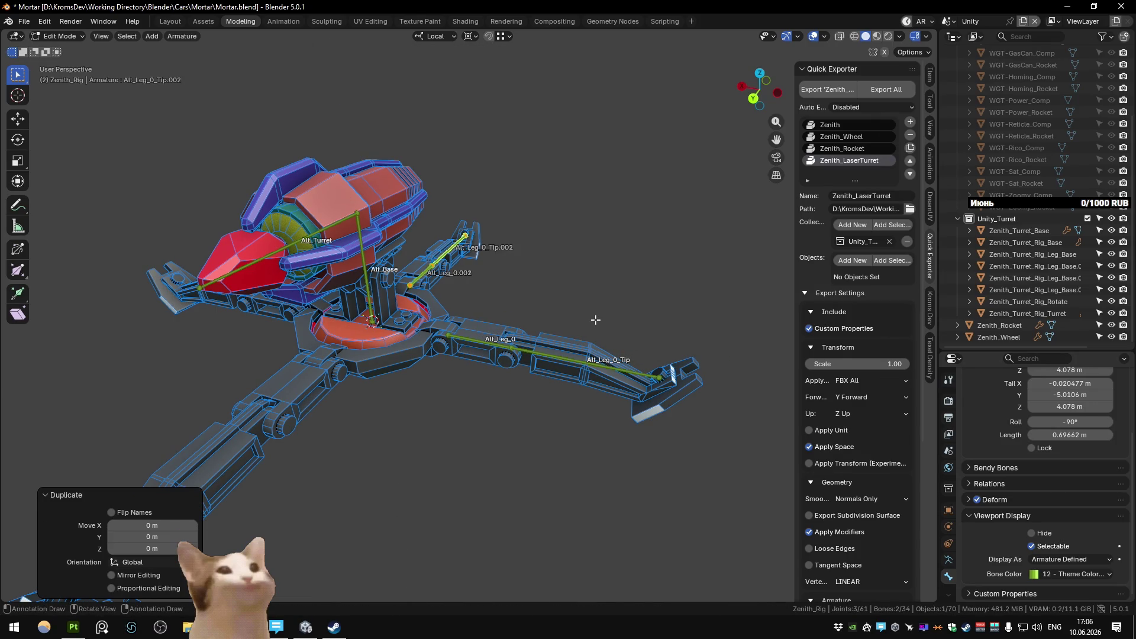
text(z90)
key(Return)
key(shift+d)
key(Escape)
text(z90)
key(Return)
scroll(down, 3)
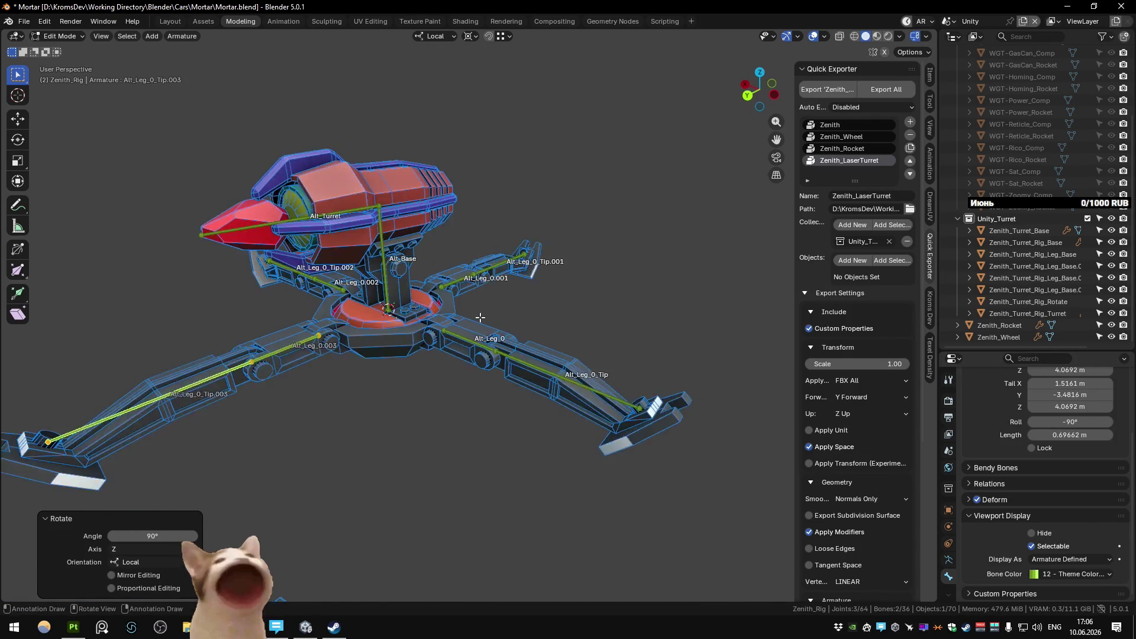
scroll(down, 3)
Step: Save the blend file and return to editing Zenith_Rig's bones
key(Tab)
click(464, 326)
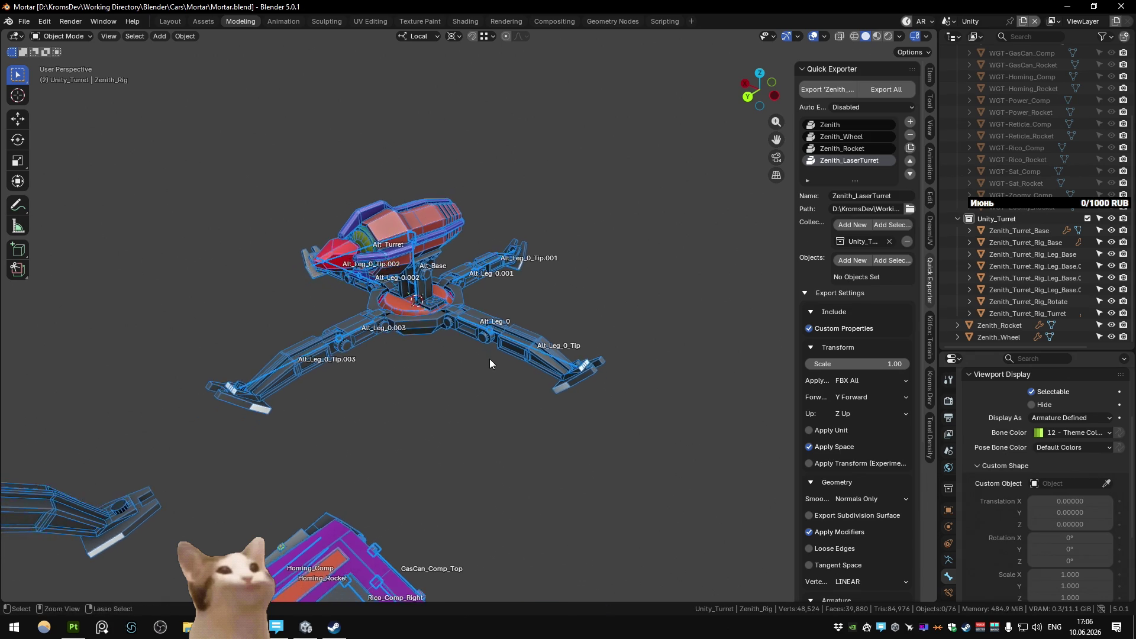
scroll(up, 3)
scroll(up, 3)
scroll(up, 3)
key(ctrl+s)
scroll(down, 3)
click(488, 339)
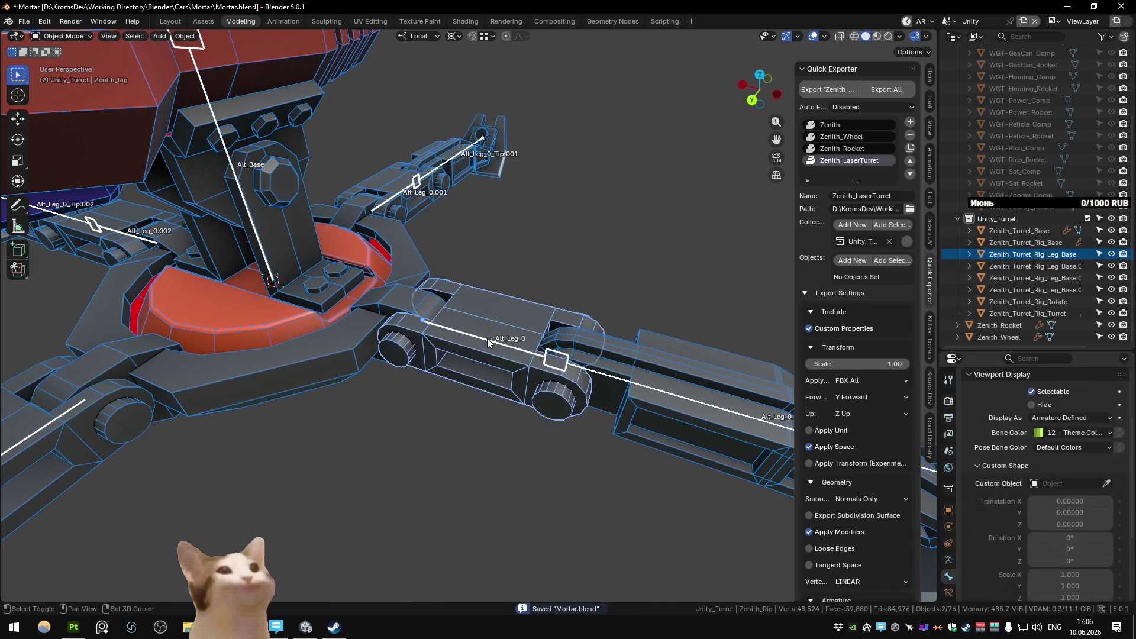
click(485, 339)
key(Tab)
Step: Parent the Alt_Leg_0 bones through Alt_Leg_0.003 to Alt_Base with Keep Offset
click(480, 328)
drag(480, 327, 466, 252)
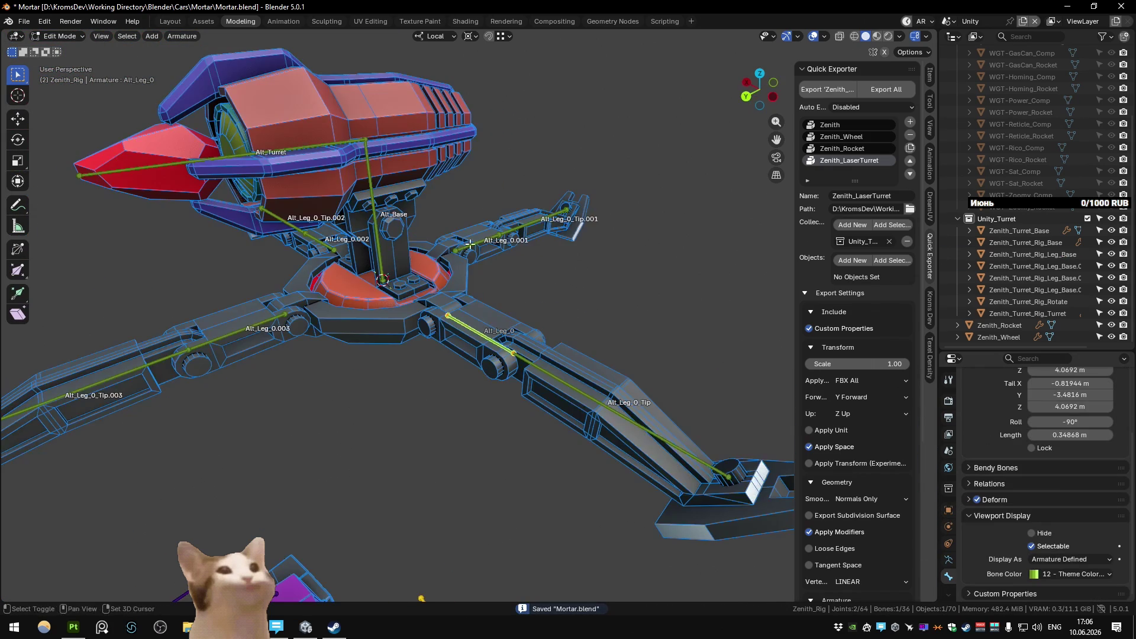
click(259, 324)
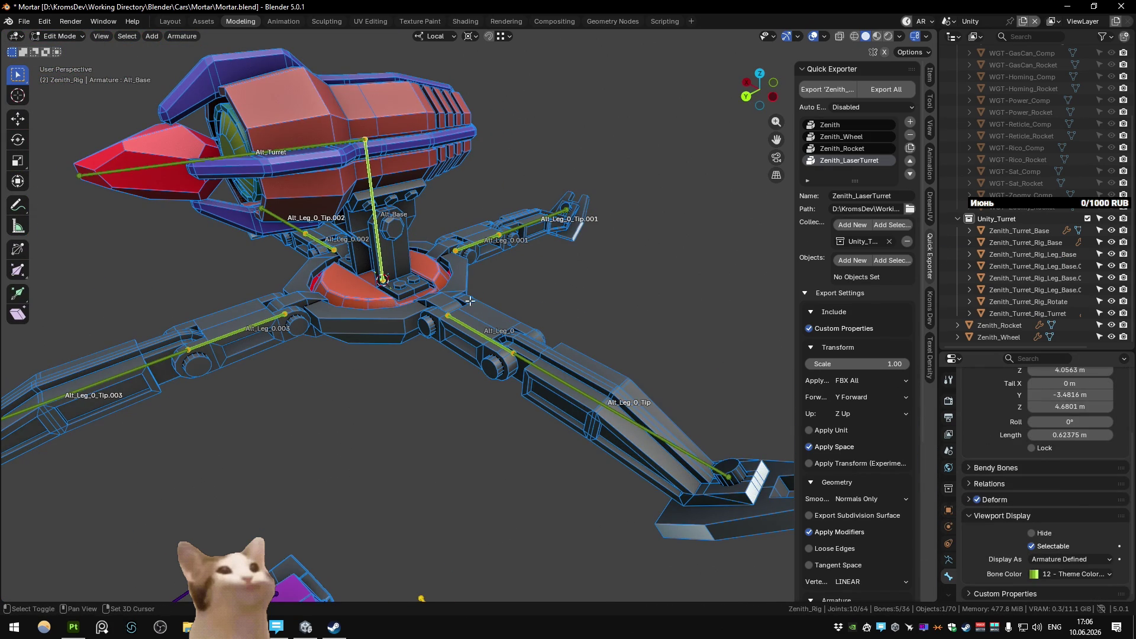
key(ctrl+p)
click(485, 313)
drag(484, 312, 503, 317)
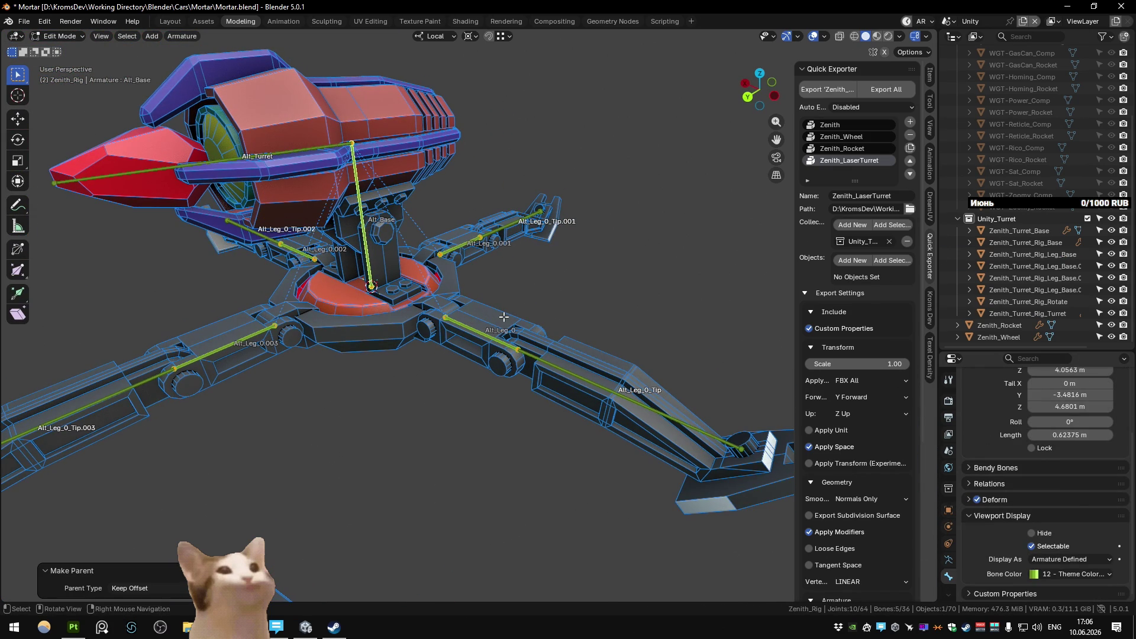
key(Tab)
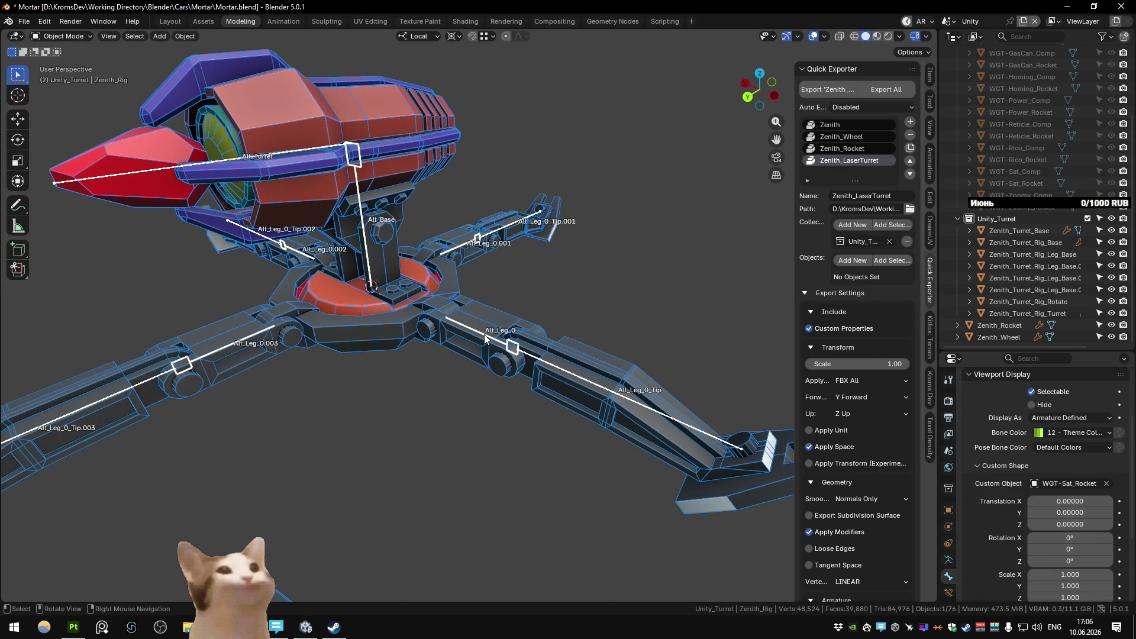
key(Tab)
key(Tab)
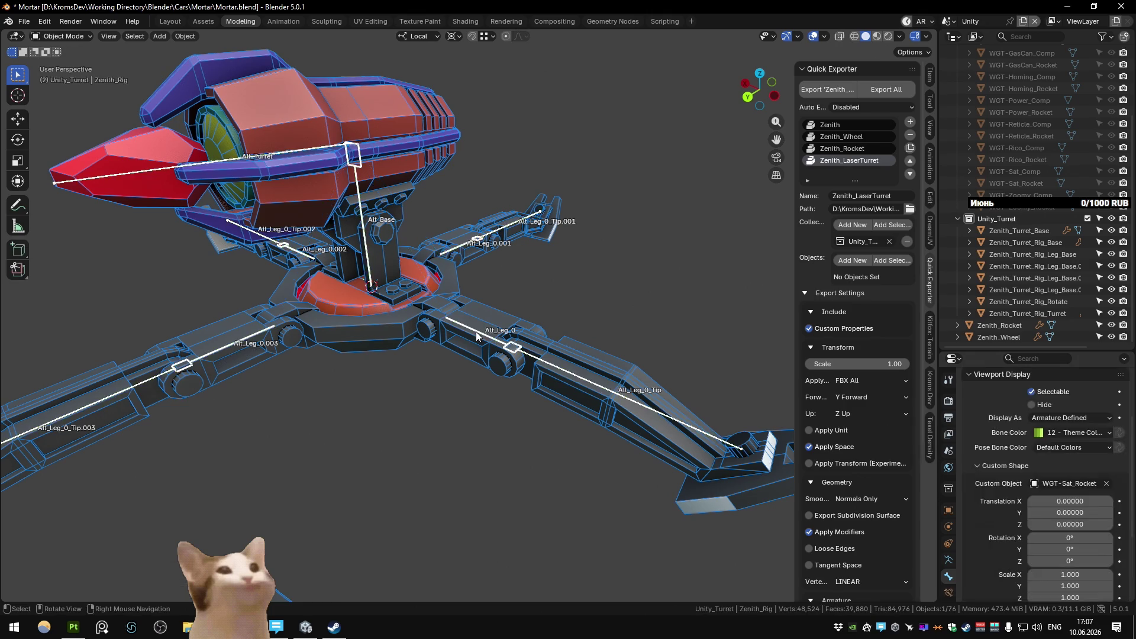
Step: Select the leg mesh together with the rig and switch the rig to Pose Mode
click(480, 335)
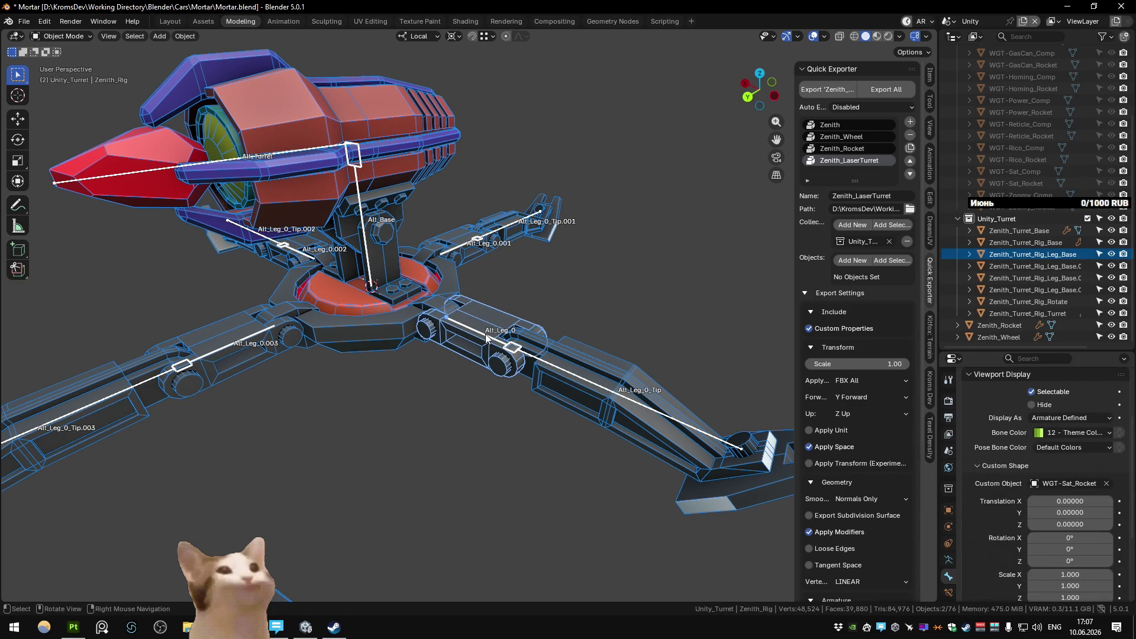
key(ctrl+Tab)
right_click(486, 334)
Step: Try parenting the leg mesh to Alt_Leg_0_Tip twice, undoing each attempt
click(494, 427)
key(ctrl+Tab)
key(ctrl+p)
click(591, 382)
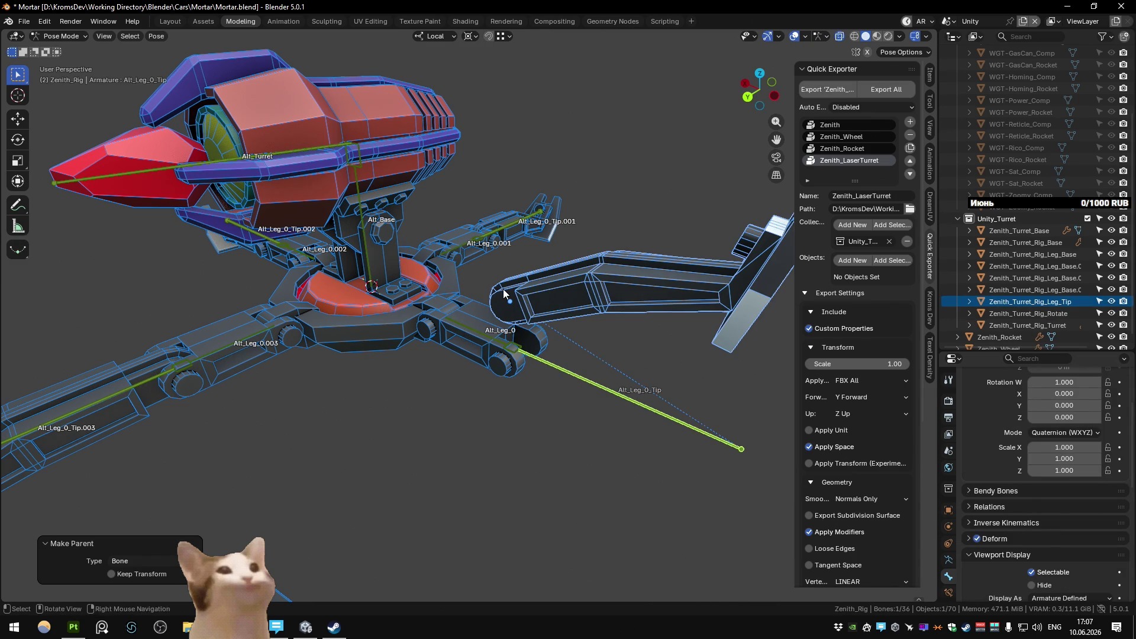
key(ctrl+z)
key(ctrl+p)
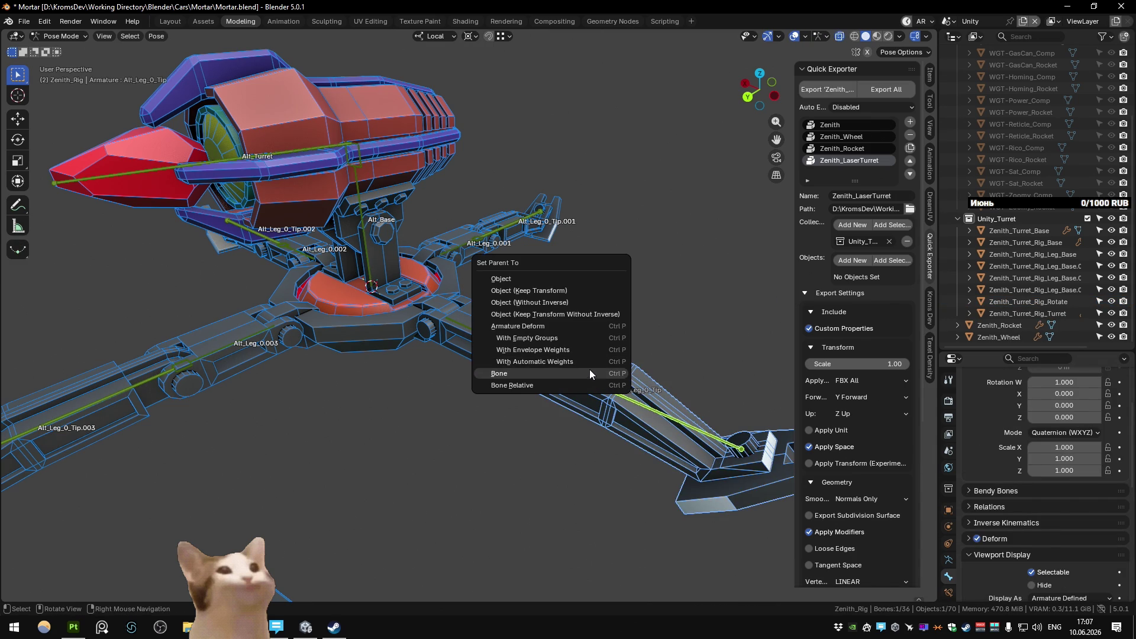
click(589, 373)
key(ctrl+z)
key(ctrl+z)
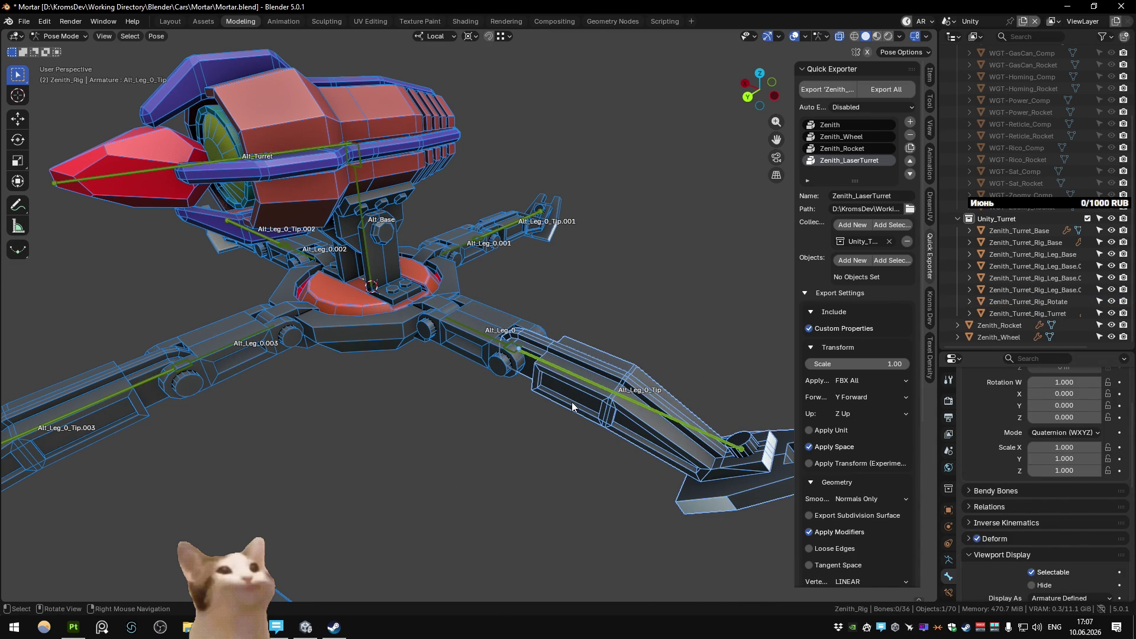
Step: Parent the Zenith_Turret_Rig_Leg_Tip mesh to the Alt_Leg_0_Tip bone in Pose Mode
key(ctrl+Tab)
click(575, 408)
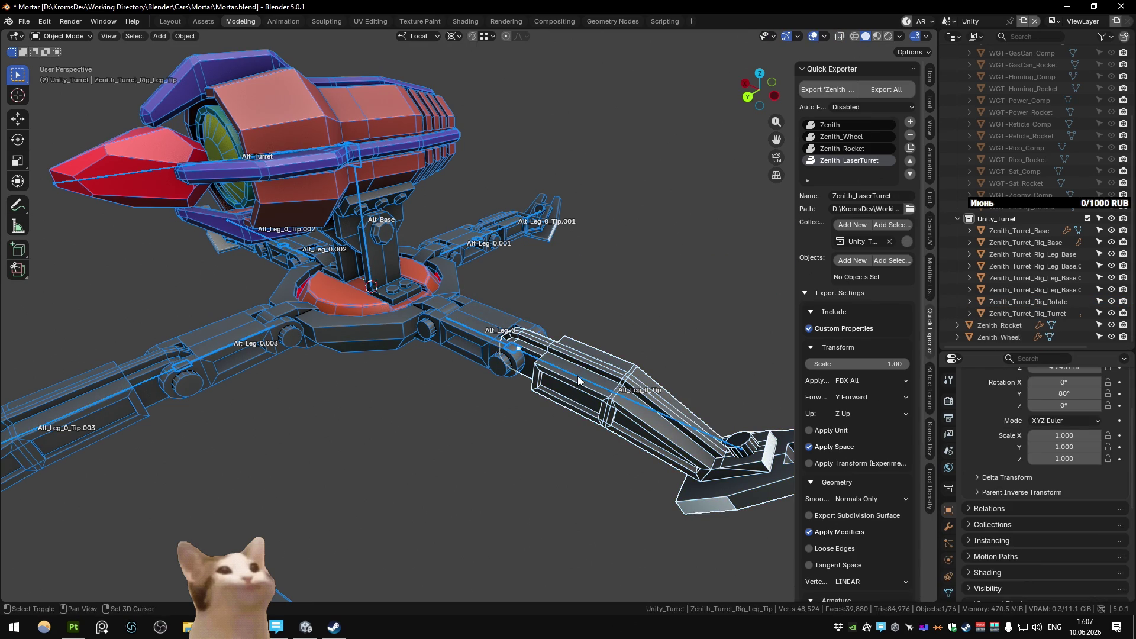
click(578, 375)
key(ctrl+Tab)
click(579, 375)
key(ctrl+p)
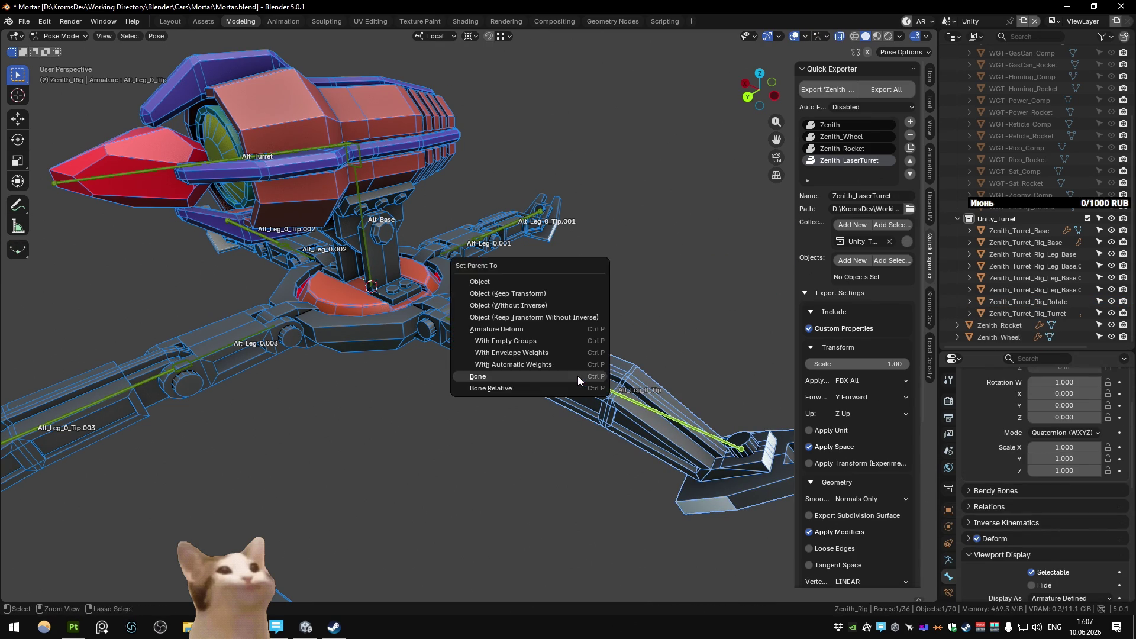
click(578, 375)
drag(594, 375, 525, 265)
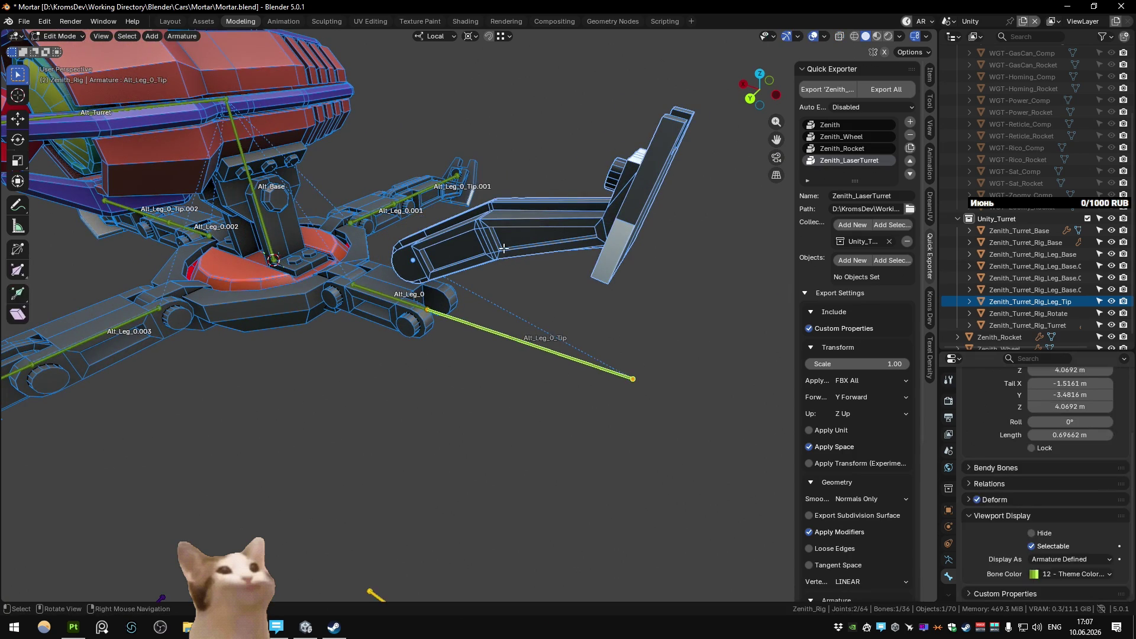
Step: Inspect the displaced leg-tip mesh's transform values and the Zenith_Rig armature
click(535, 271)
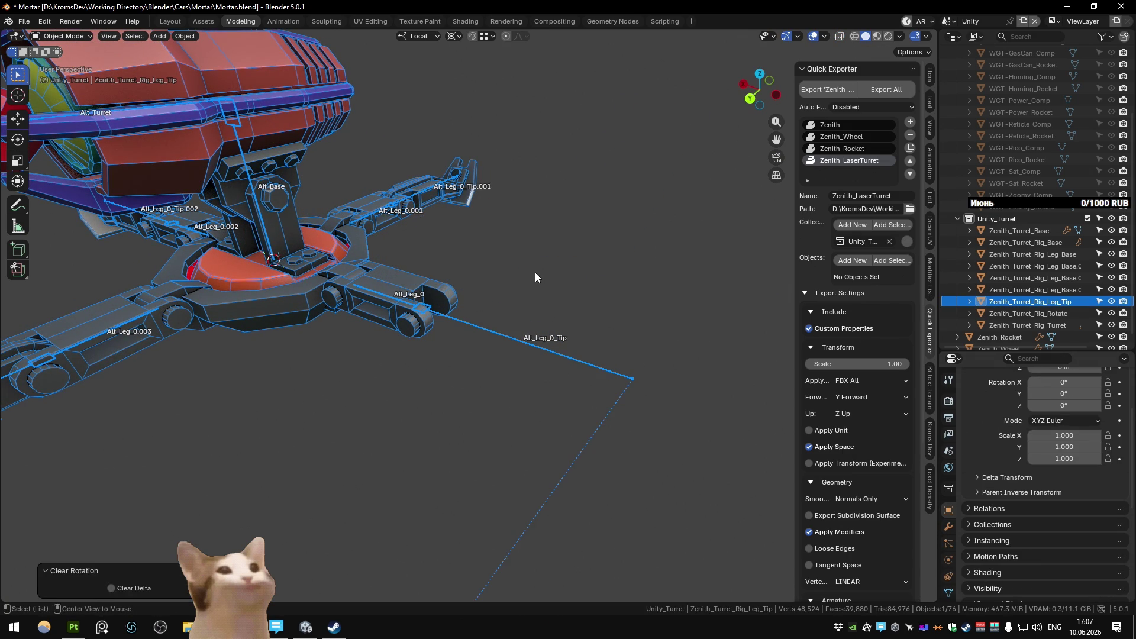
key(ctrl+Tab)
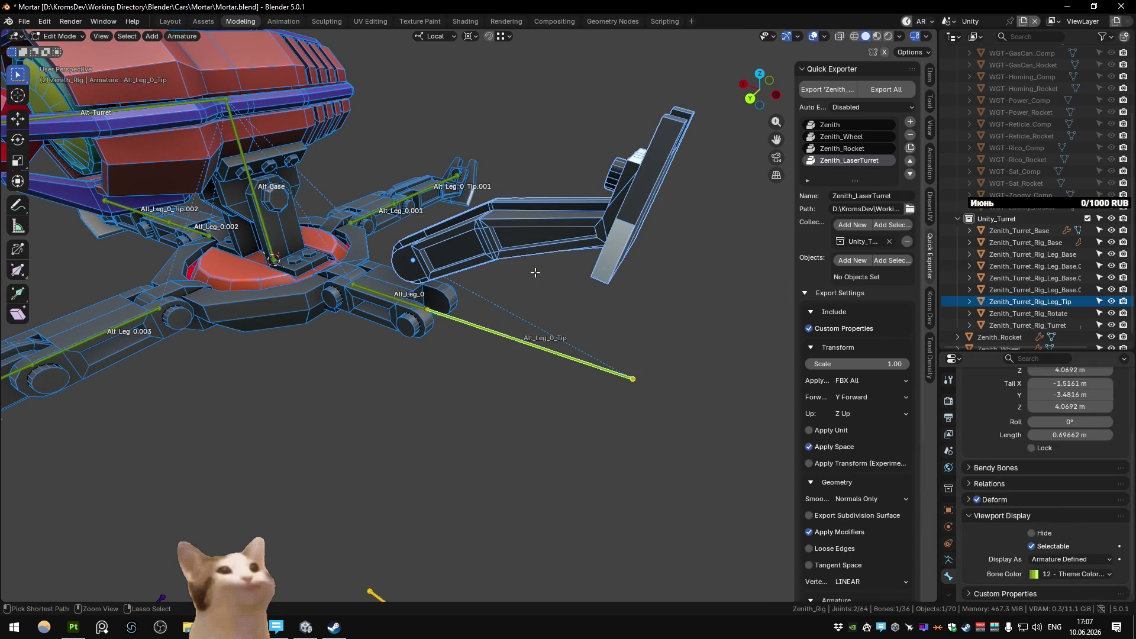
key(ctrl+p)
click(535, 277)
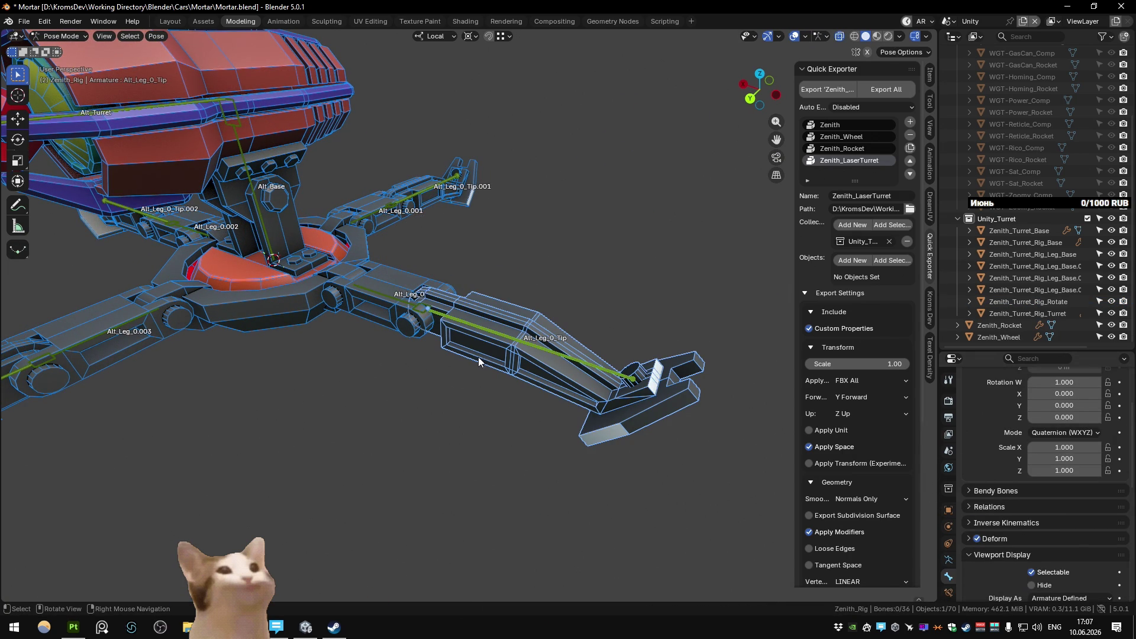
click(480, 358)
click(930, 77)
click(478, 341)
click(477, 326)
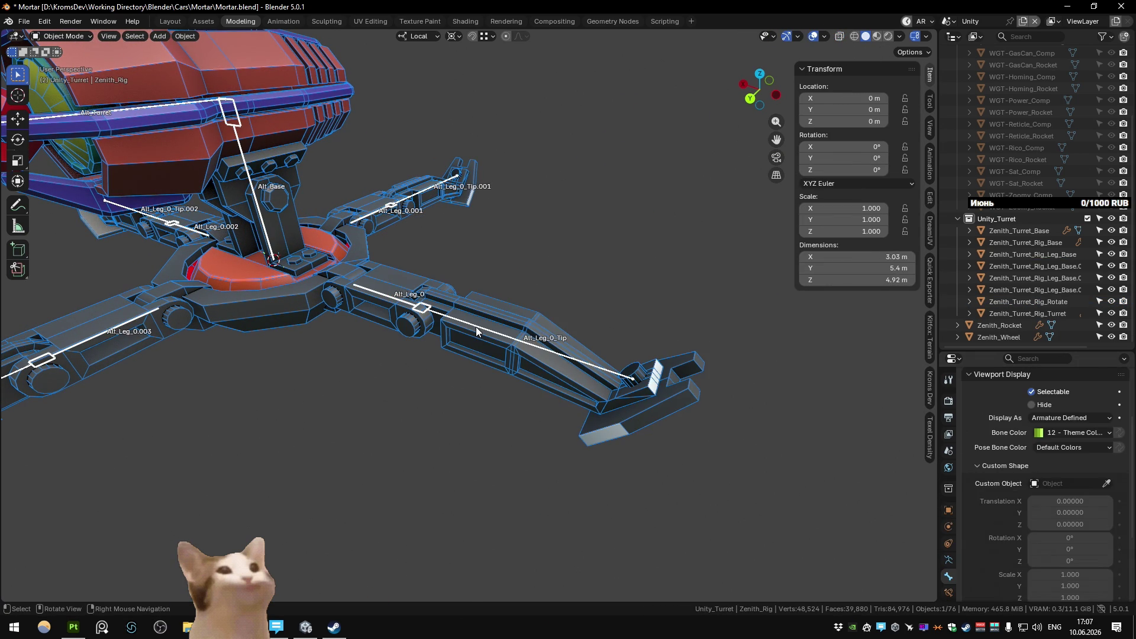
Step: Re-parent the leg-tip mesh to Alt_Leg_0_Tip, trying Bone Relative then Bone
click(477, 356)
click(481, 331)
key(ctrl+Tab)
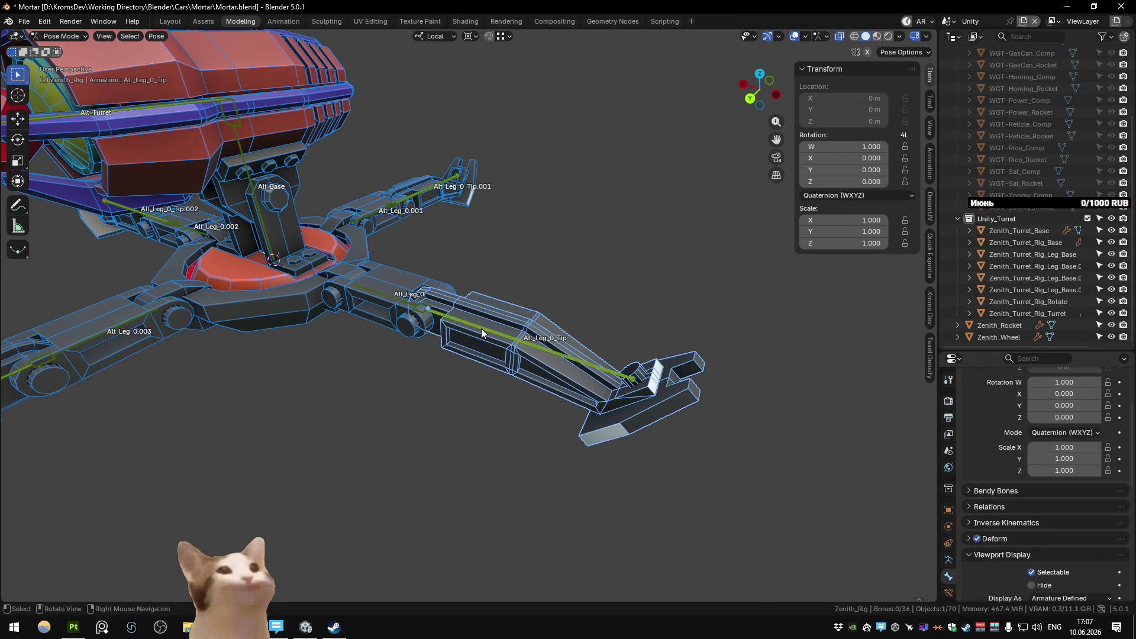
key(ctrl+p)
click(468, 340)
key(ctrl+z)
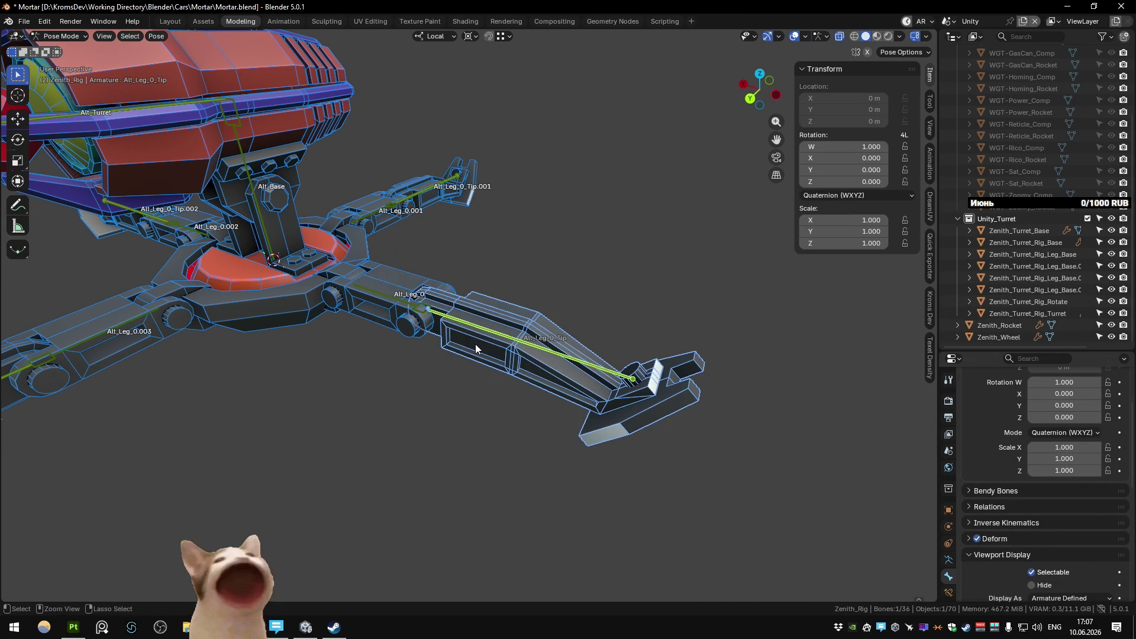
key(ctrl+p)
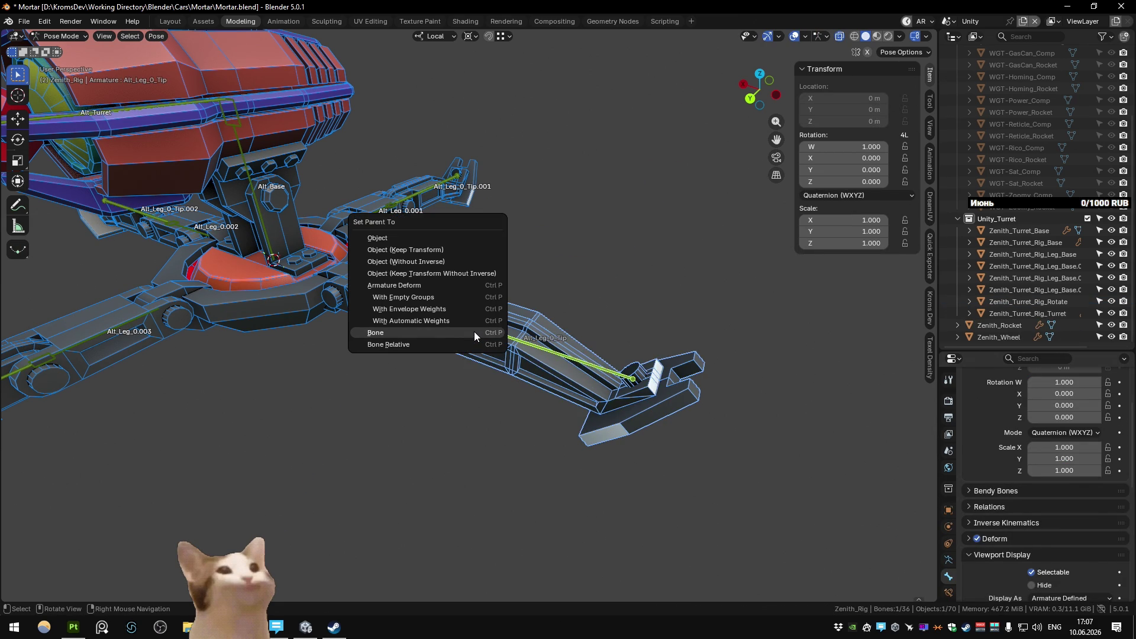
click(475, 331)
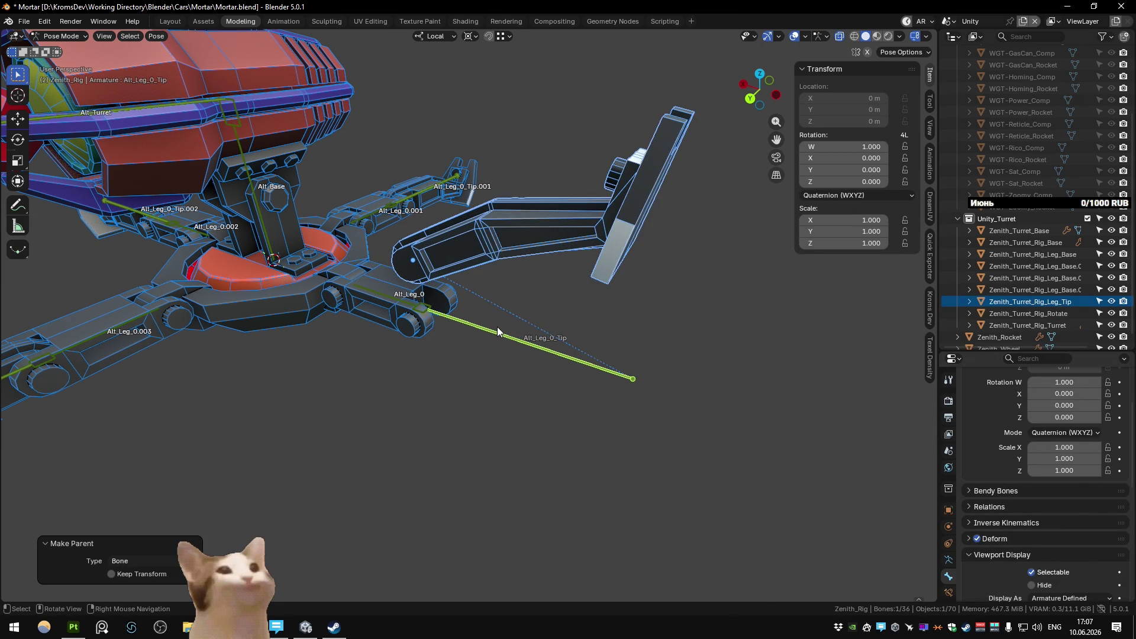
Step: Undo back to Object Mode and bring up the clear-parent options for the leg tip
drag(497, 326, 528, 304)
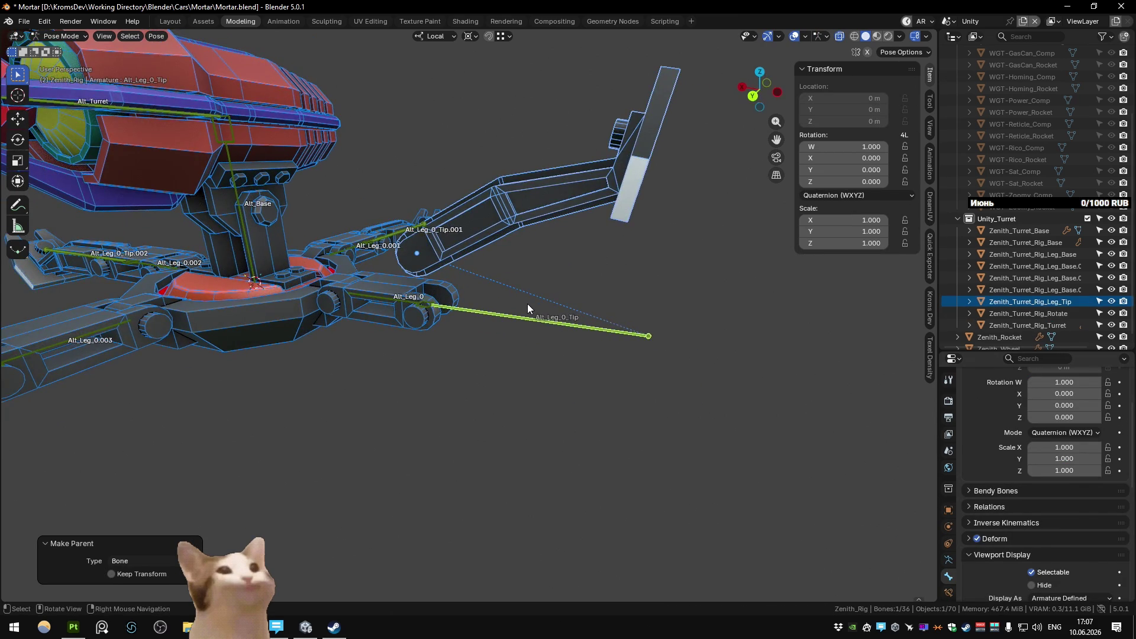
scroll(up, 3)
key(ctrl+z)
key(alt+p)
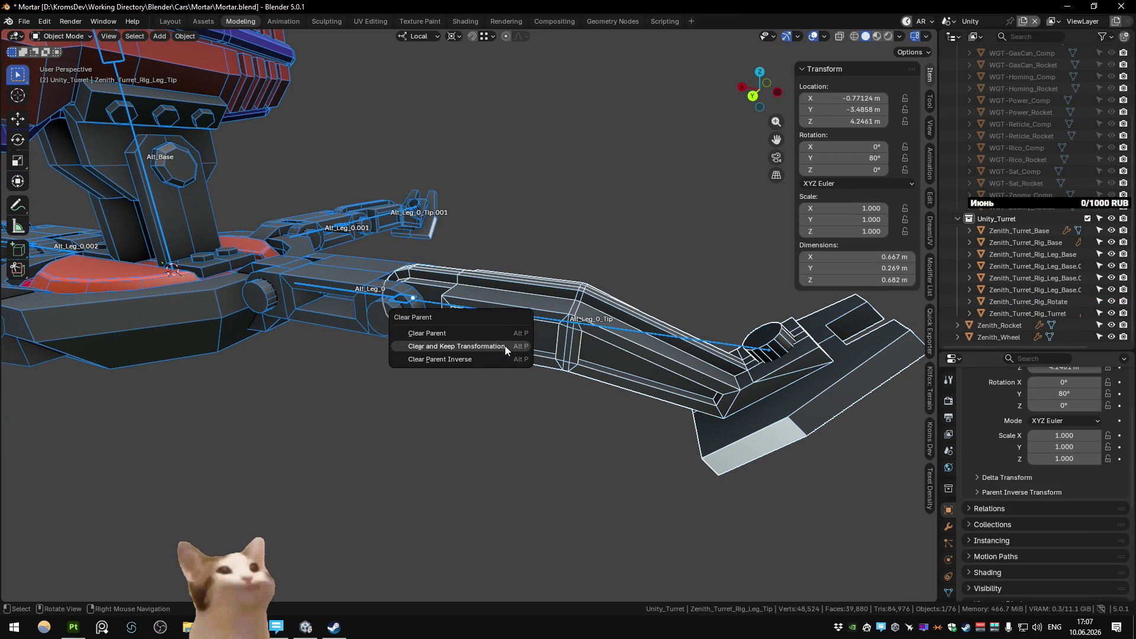
Step: Clear the parents of all the leg-tip meshes with Clear and Keep Transformation
click(502, 335)
key(ctrl+z)
key(alt+p)
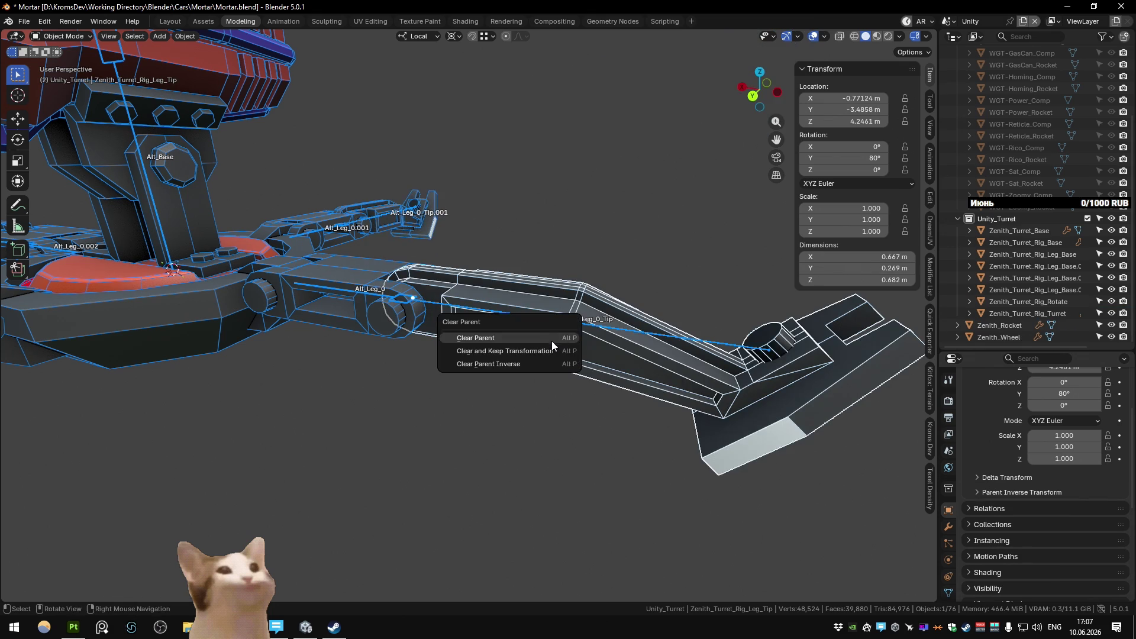
click(551, 342)
drag(542, 334, 480, 208)
click(489, 153)
drag(489, 154, 127, 344)
click(134, 338)
click(127, 343)
key(alt+p)
click(472, 374)
Step: Parent the first leg-tip mesh to its Alt_Leg tip bone in Pose Mode
click(486, 327)
drag(486, 328, 477, 357)
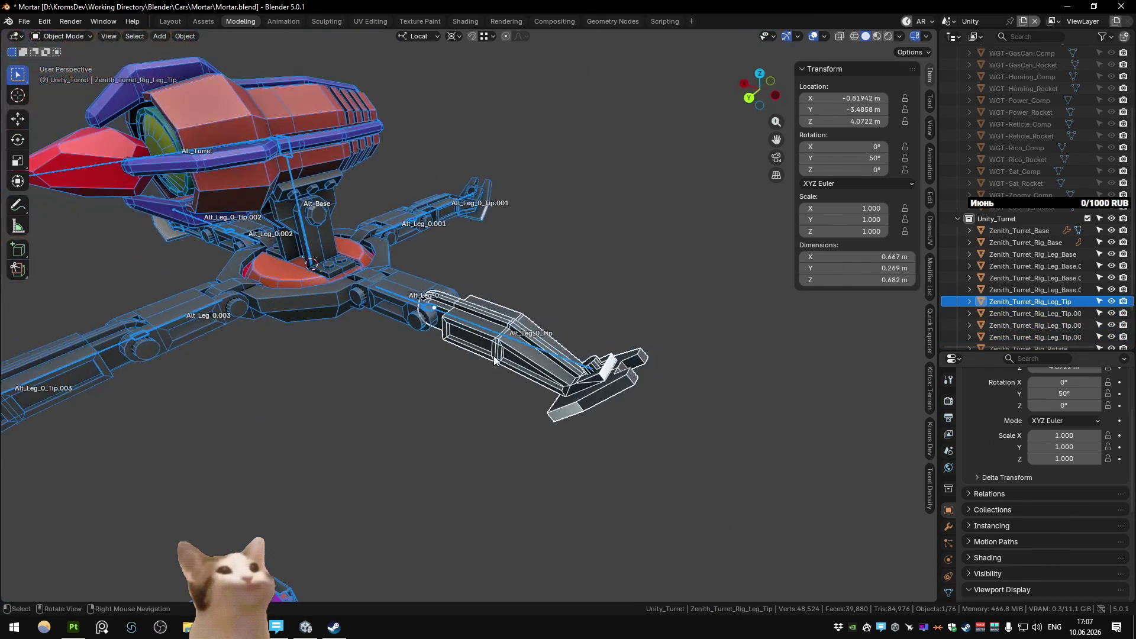
click(473, 324)
key(ctrl+Tab)
key(ctrl+p)
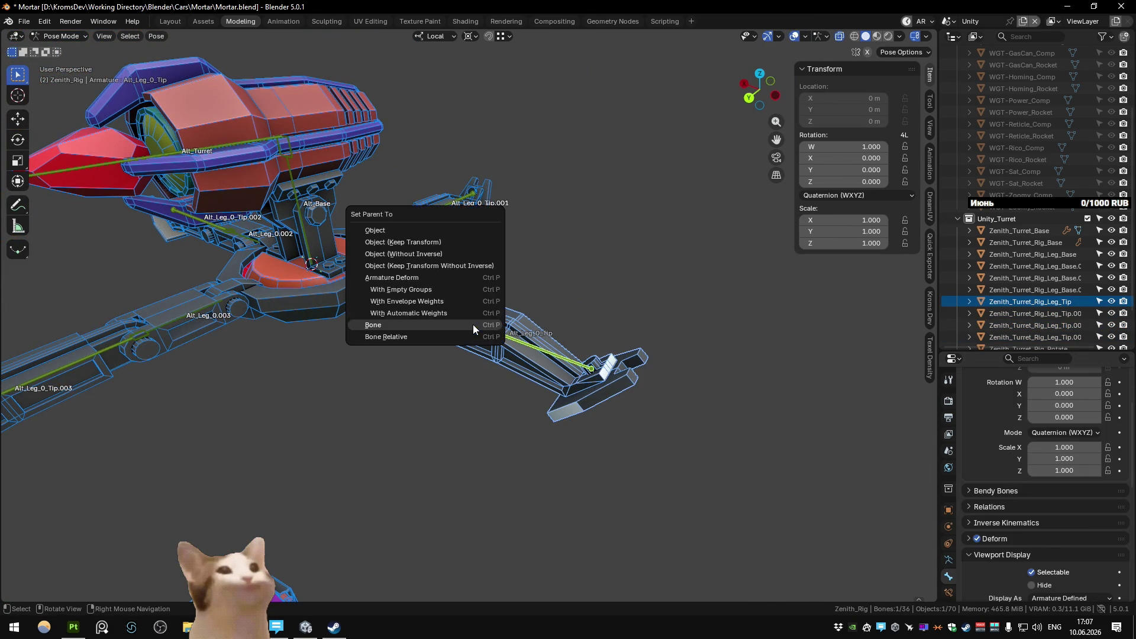
click(473, 324)
drag(473, 324, 463, 348)
key(ctrl+Tab)
Step: Parent the Zenith_Turret_Rig_Leg_Base.001 mesh to its Alt_Leg bone
drag(459, 253, 340, 288)
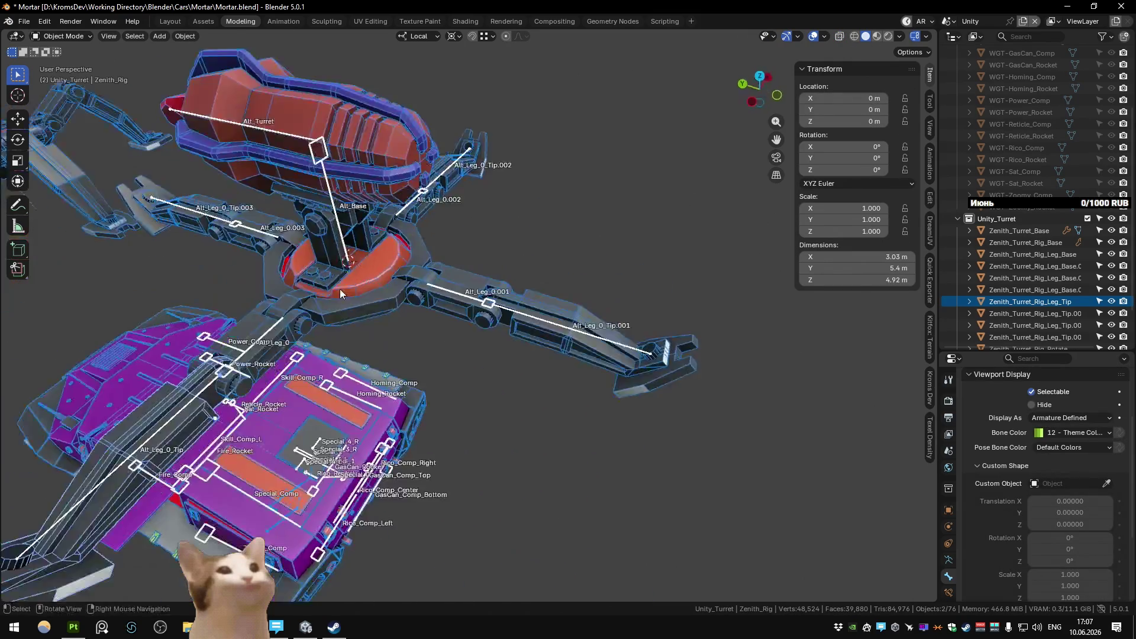
click(456, 304)
click(457, 281)
key(ctrl+Tab)
key(ctrl+p)
click(457, 282)
Step: Parent the next leg-tip mesh to the Alt_Leg_0_Tip.001 bone
key(ctrl+Tab)
click(595, 331)
key(ctrl+Tab)
key(ctrl+p)
click(596, 322)
key(ctrl+Tab)
drag(460, 216, 427, 269)
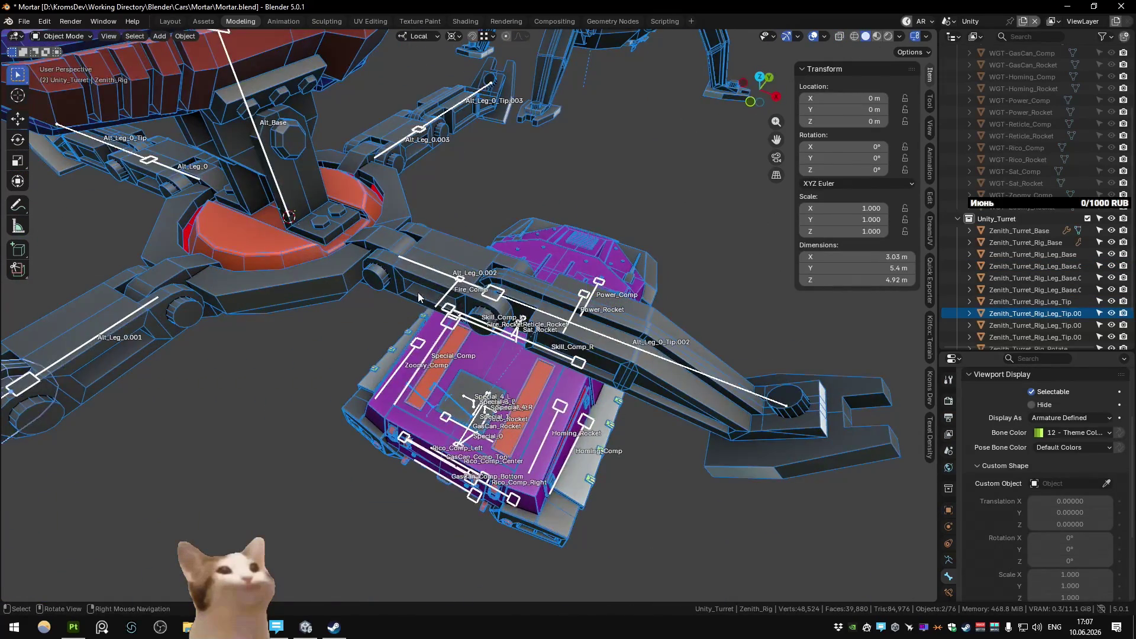
Step: Parent the Zenith_Turret_Rig_Leg_Tip.002 mesh and the adjacent leg mesh to their Alt_Leg bones
click(427, 270)
key(ctrl+Tab)
key(ctrl+p)
click(427, 270)
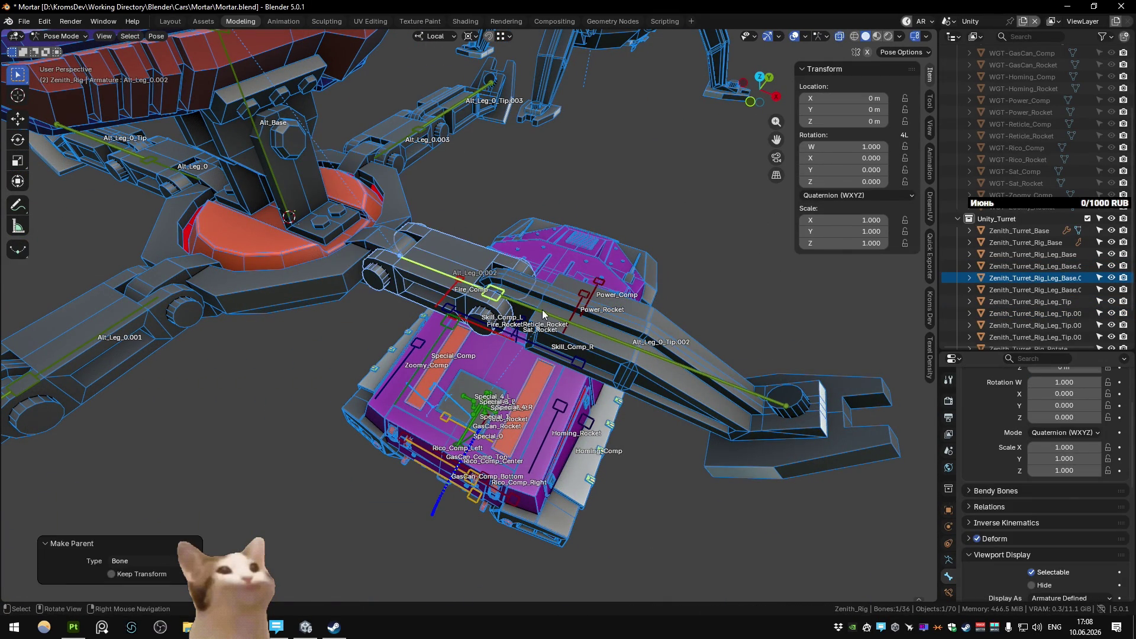
key(ctrl+Tab)
click(625, 382)
click(630, 343)
key(ctrl+Tab)
key(ctrl+p)
click(630, 342)
drag(629, 342, 497, 337)
key(ctrl+Tab)
scroll(up, 3)
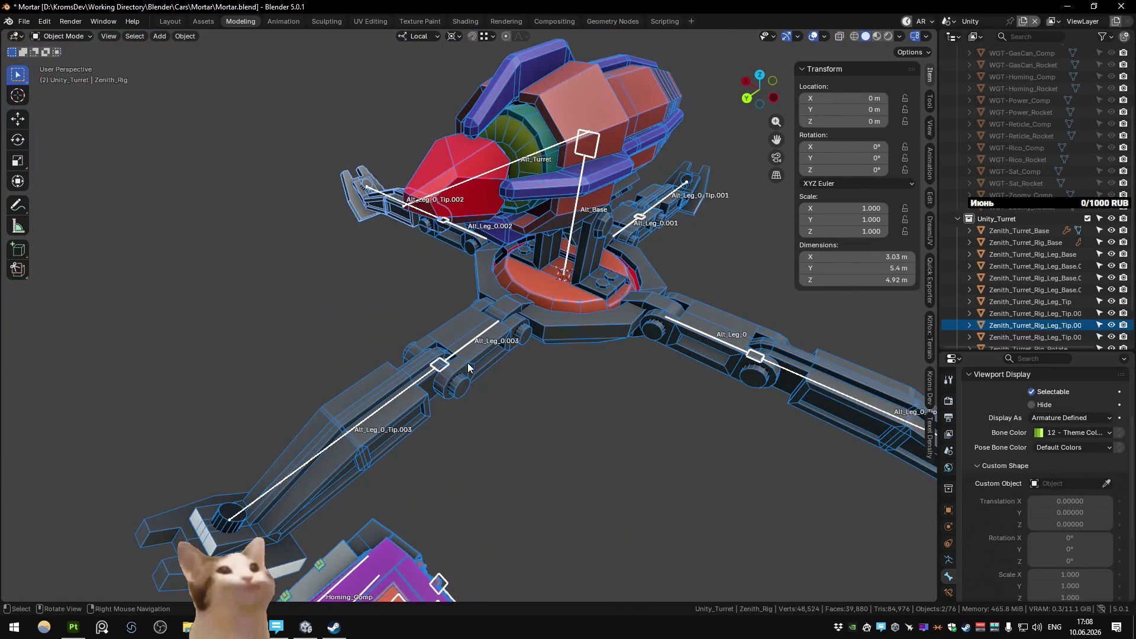
Step: Parent the Zenith_Turret_Rig_Leg_Base.003 mesh to the Alt_Leg_0.003 bone
click(450, 357)
key(ctrl+Tab)
click(469, 338)
key(ctrl+p)
click(469, 337)
Step: Parent the last leg-tip mesh to Alt_Leg_0_Tip.003 and frame the view on Zenith_Turret_Rig_Base
click(373, 387)
key(ctrl+Tab)
click(361, 374)
key(ctrl+p)
key(ctrl+Tab)
click(605, 291)
key(KP_Decimal)
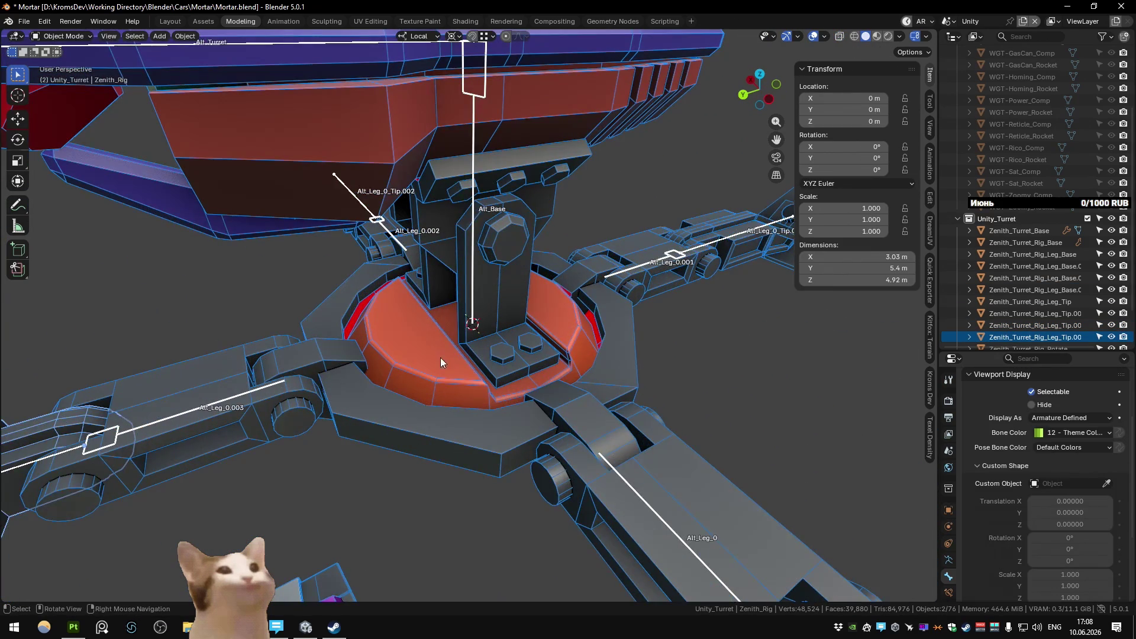
Step: Inspect the turret base meshes from below, then select Zenith_Rig and edit its bones
click(435, 401)
drag(435, 401, 462, 348)
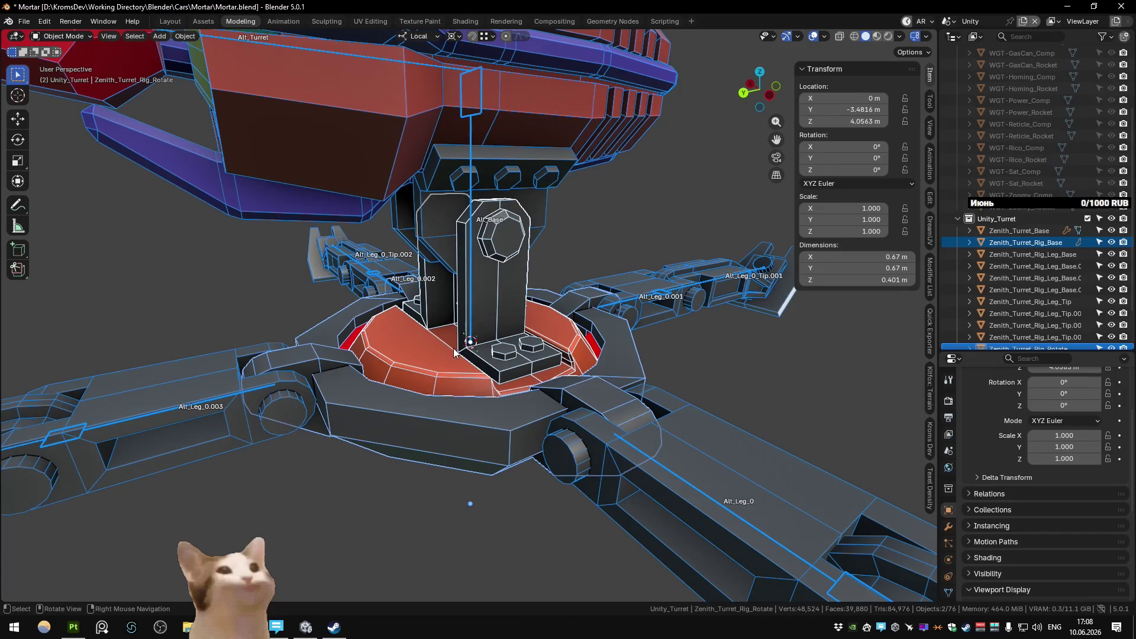
click(443, 427)
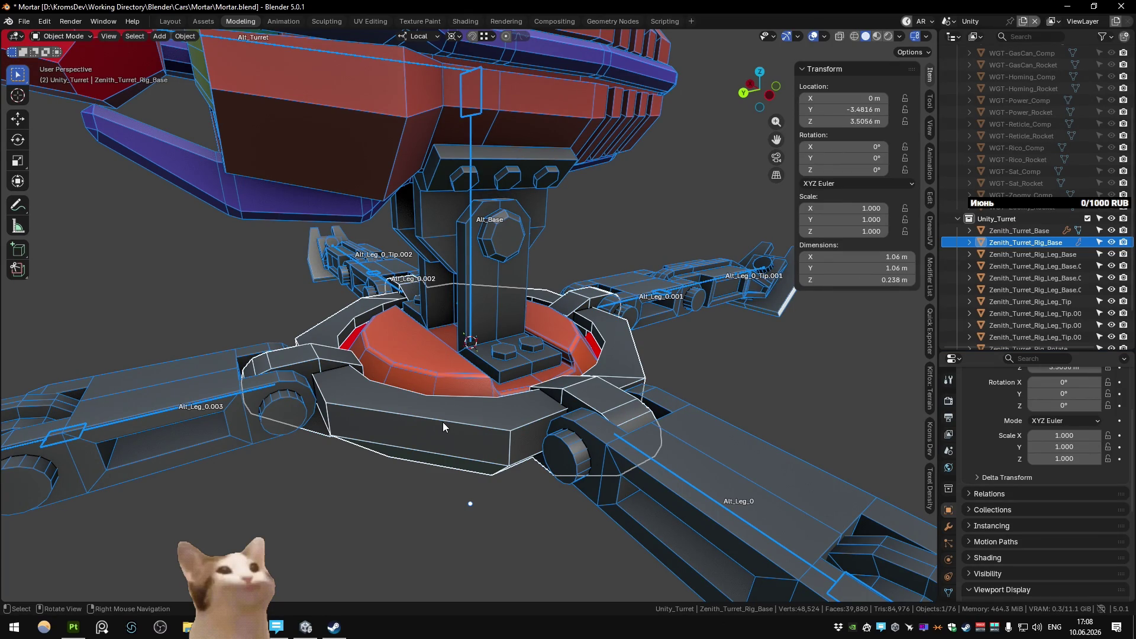
drag(443, 422, 451, 376)
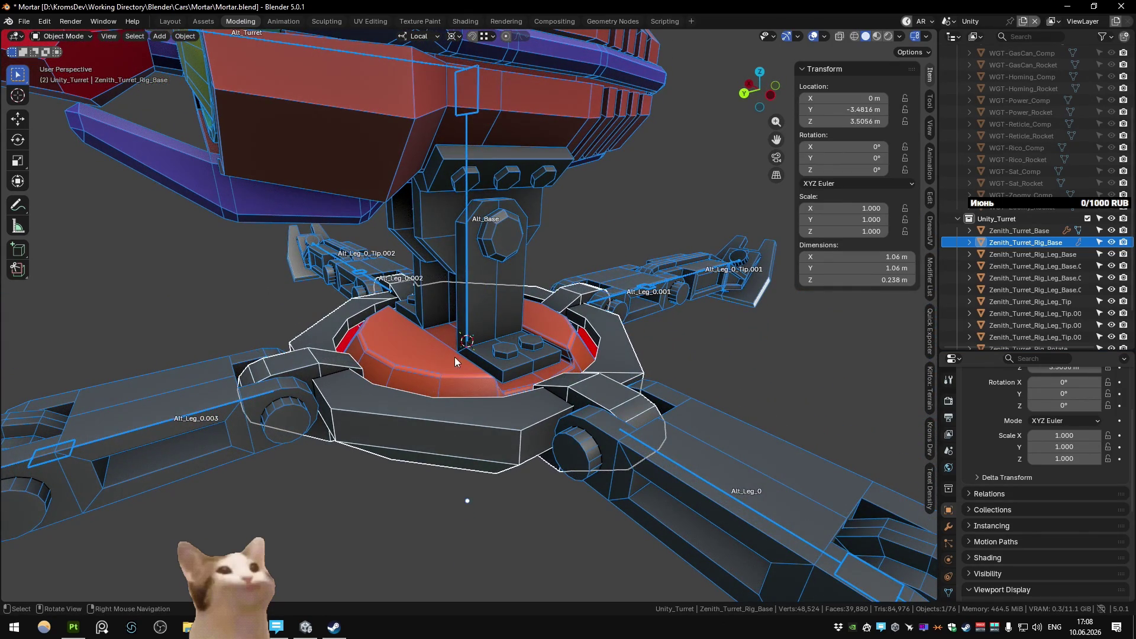
click(464, 324)
drag(464, 324, 515, 427)
key(Tab)
Step: Extrude a short new bone downward along local Z from Alt_Base
key(e)
key(z)
key(z)
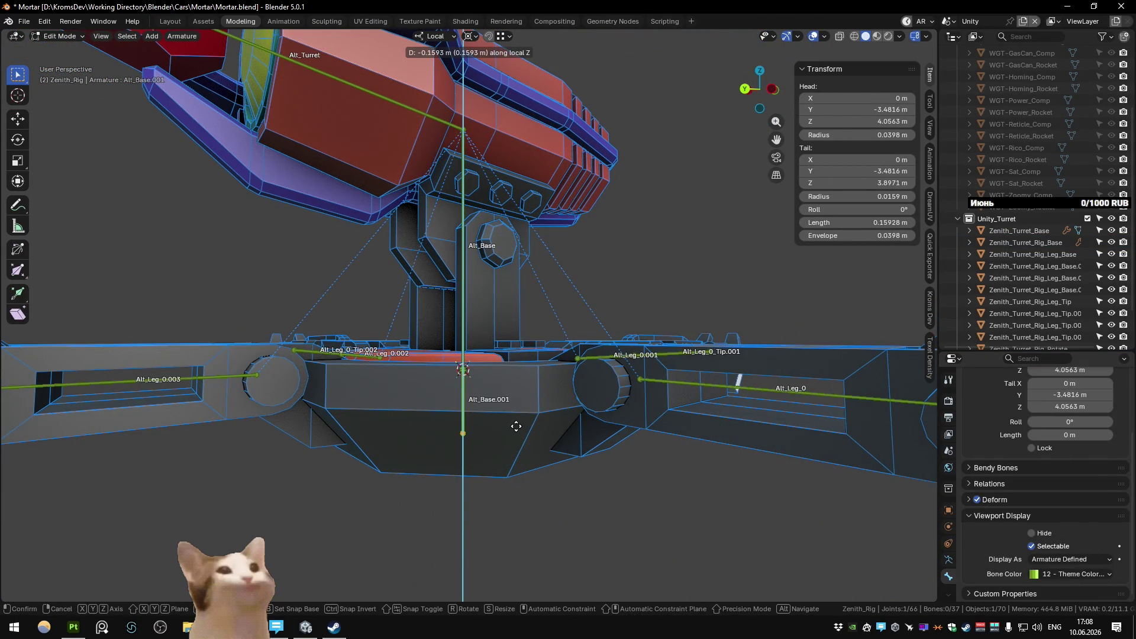
click(516, 433)
click(512, 409)
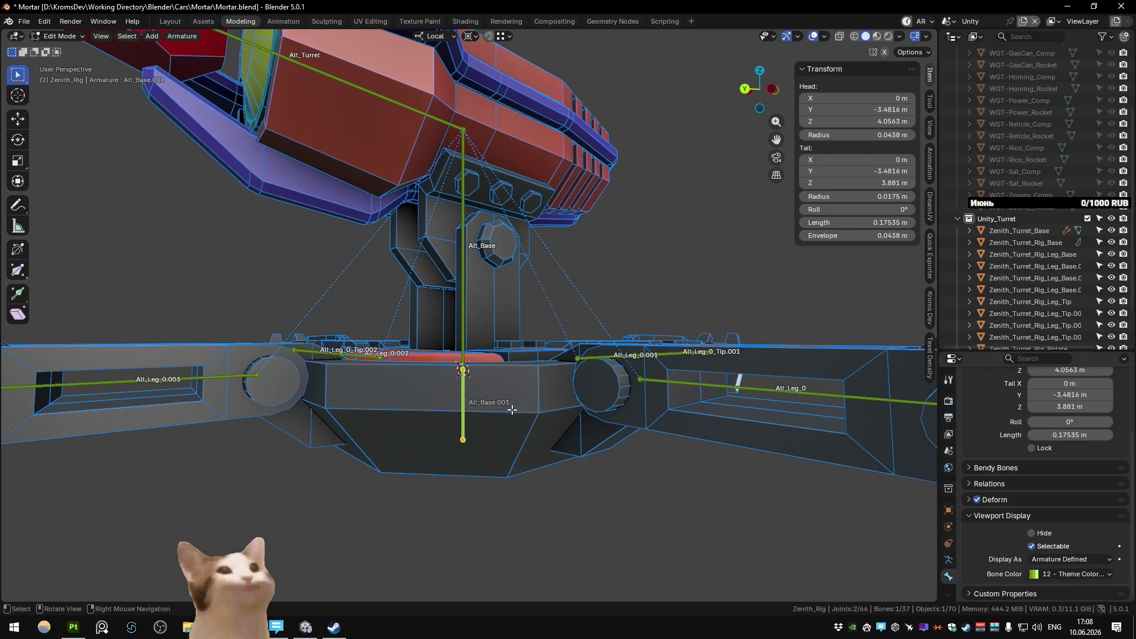
Step: Run Switch Direction from the F3 search so the new bone points up into Alt_Base
key(F3)
text(fli)
key(BackSpace)
key(BackSpace)
key(BackSpace)
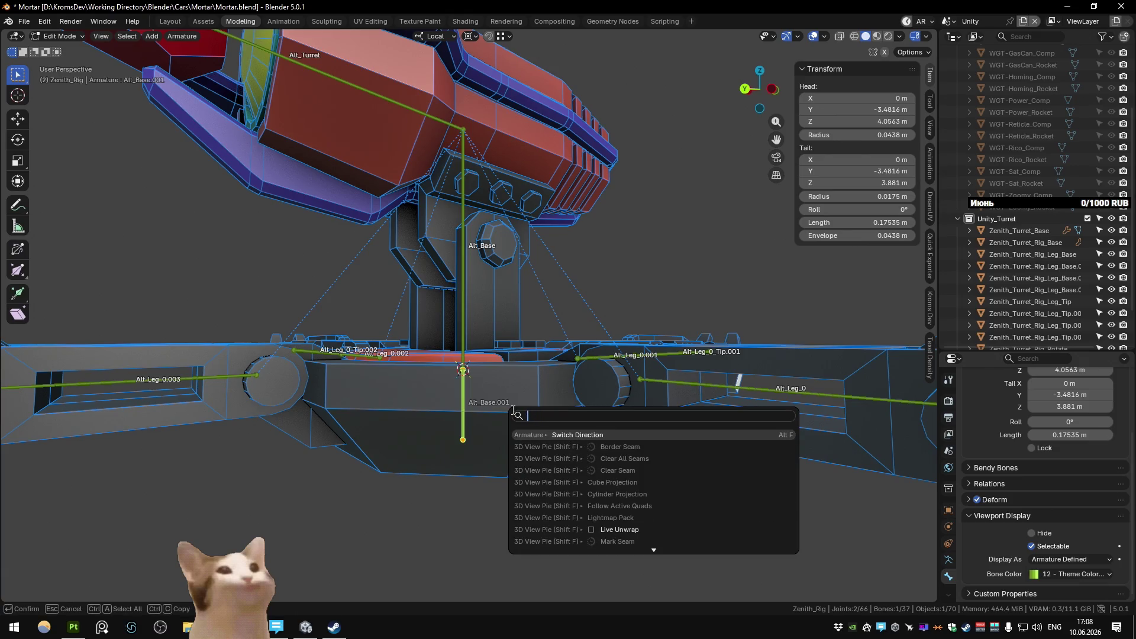
text(bone f)
key(BackSpace)
text(mi)
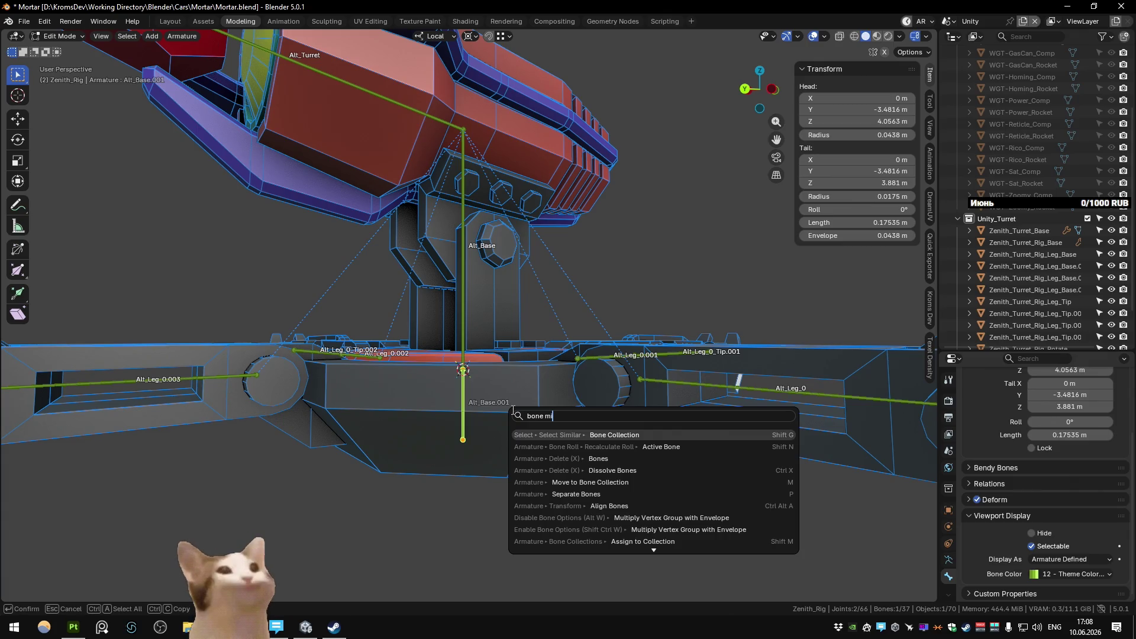
key(BackSpace)
key(BackSpace)
key(BackSpace)
key(BackSpace)
key(BackSpace)
key(BackSpace)
key(Return)
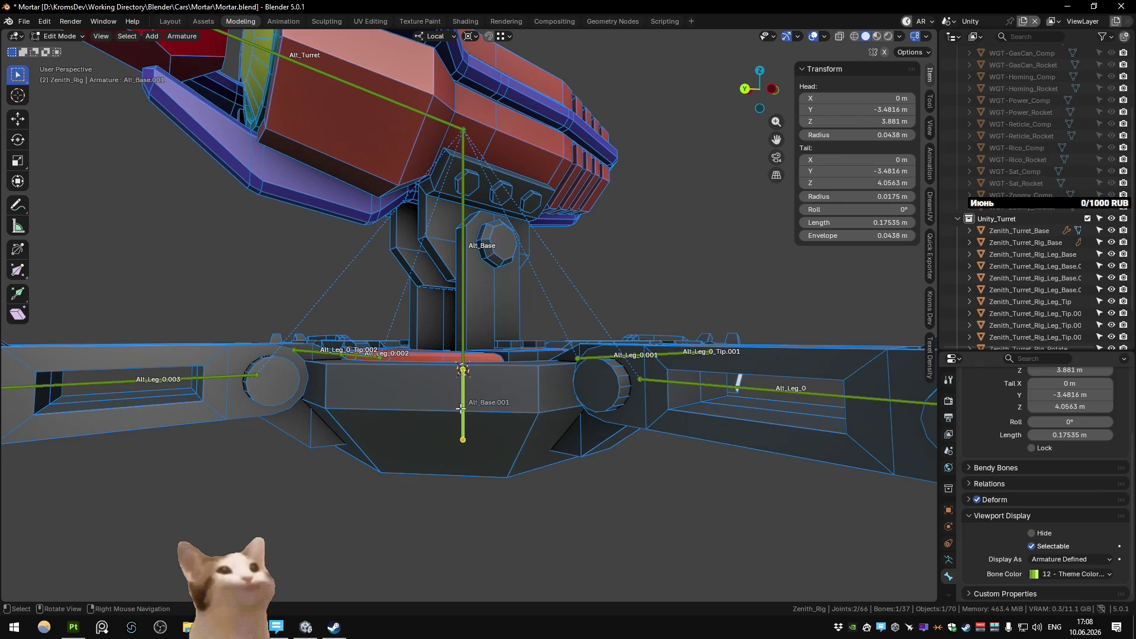
Step: Begin renaming the new Alt_Base.001 bone with F2
key(F2)
key(Escape)
key(F2)
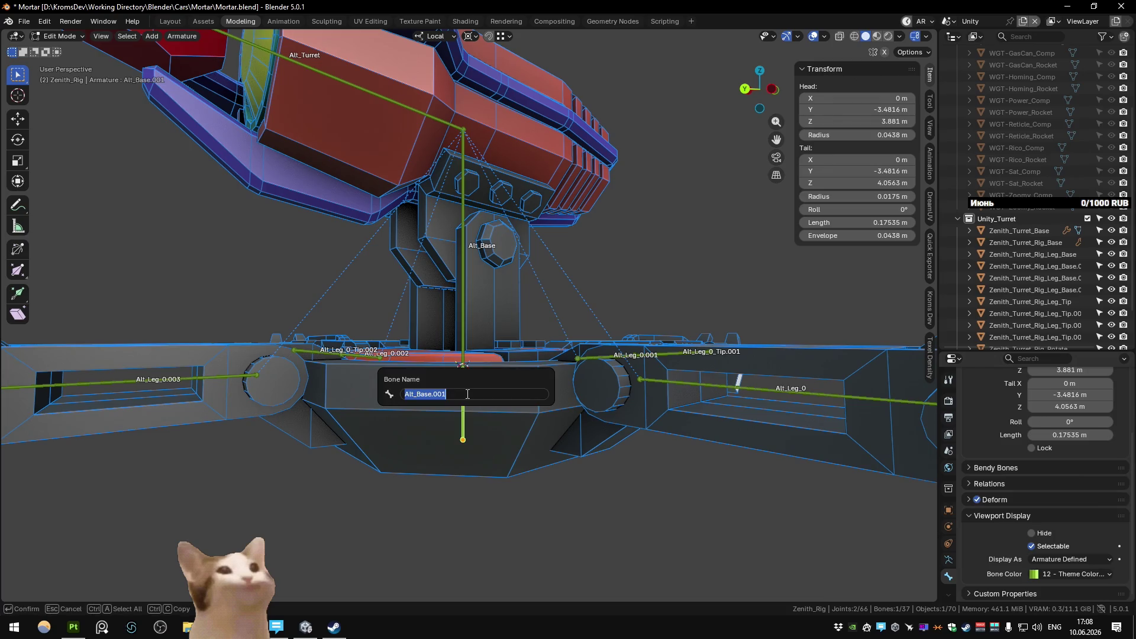
text(A)
Step: Rename the upper turret bone from Alt_Base to Alt_Rotate
key(Escape)
click(464, 313)
key(F2)
text(Alt_RO)
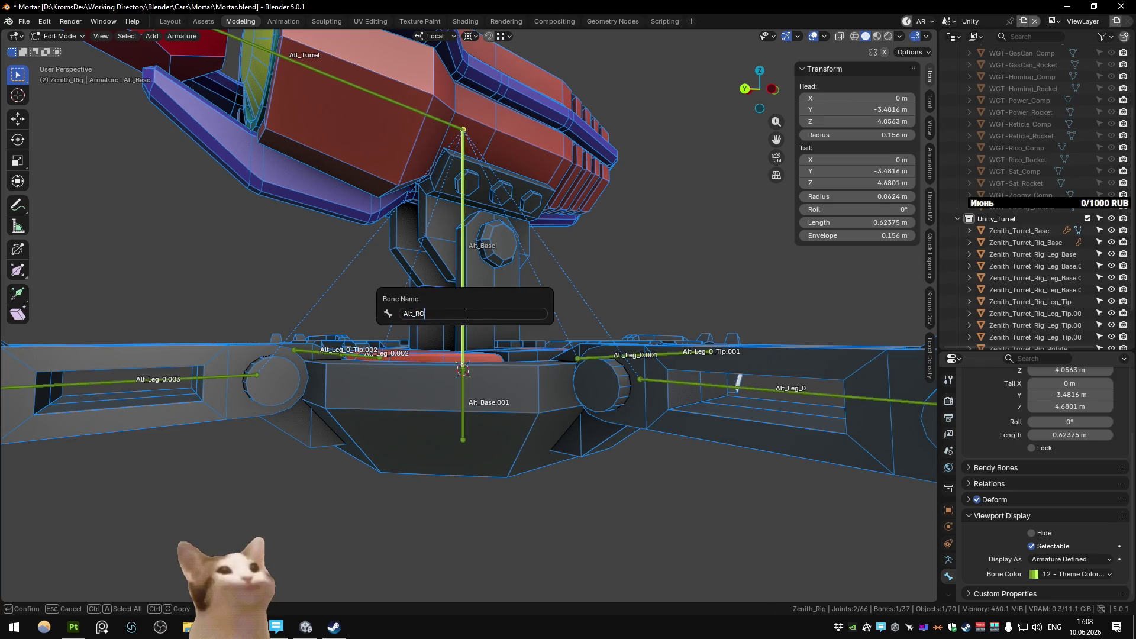
text(ate)
key(Return)
Step: Rename the new lower bone Alt_Base.001 to Alt_Base
click(462, 369)
key(F2)
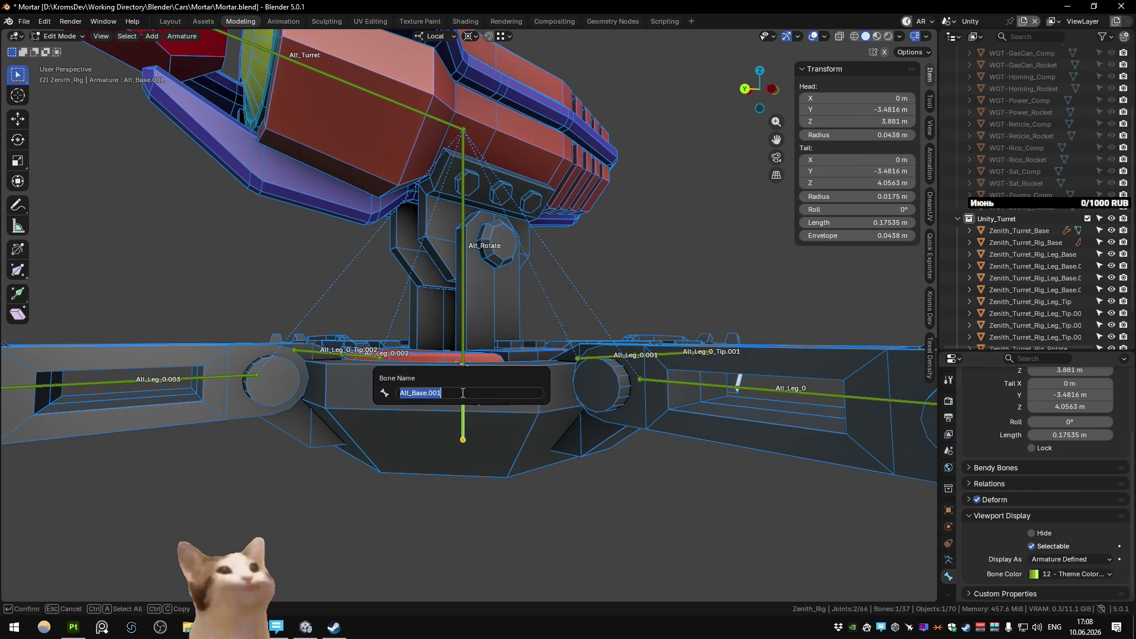
text(Alt_Base)
key(Return)
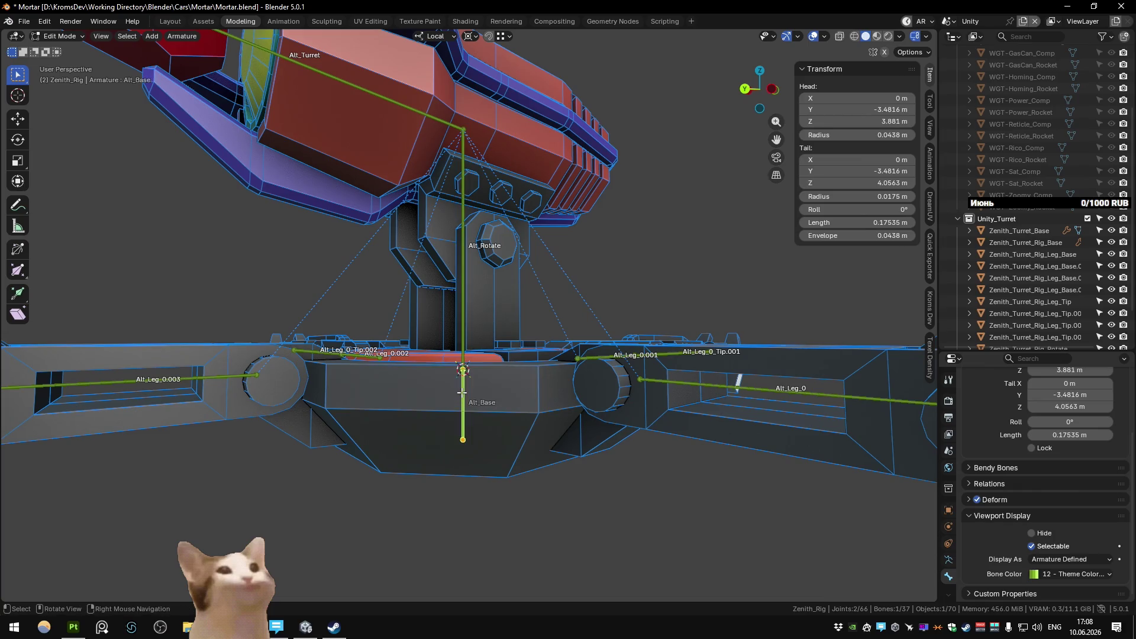
drag(440, 347, 463, 393)
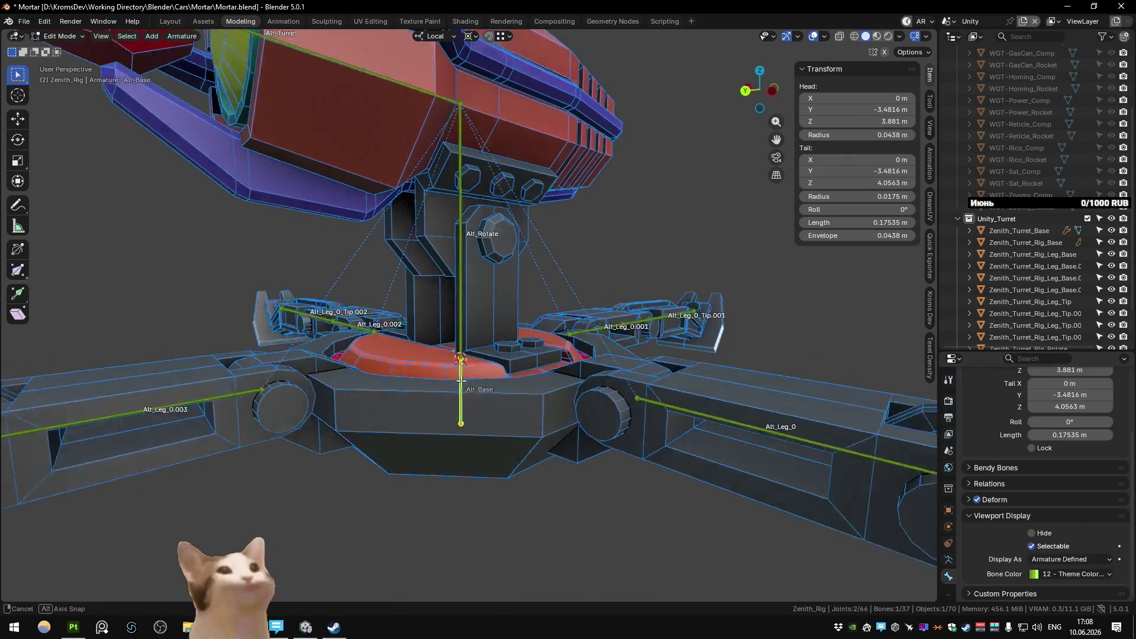
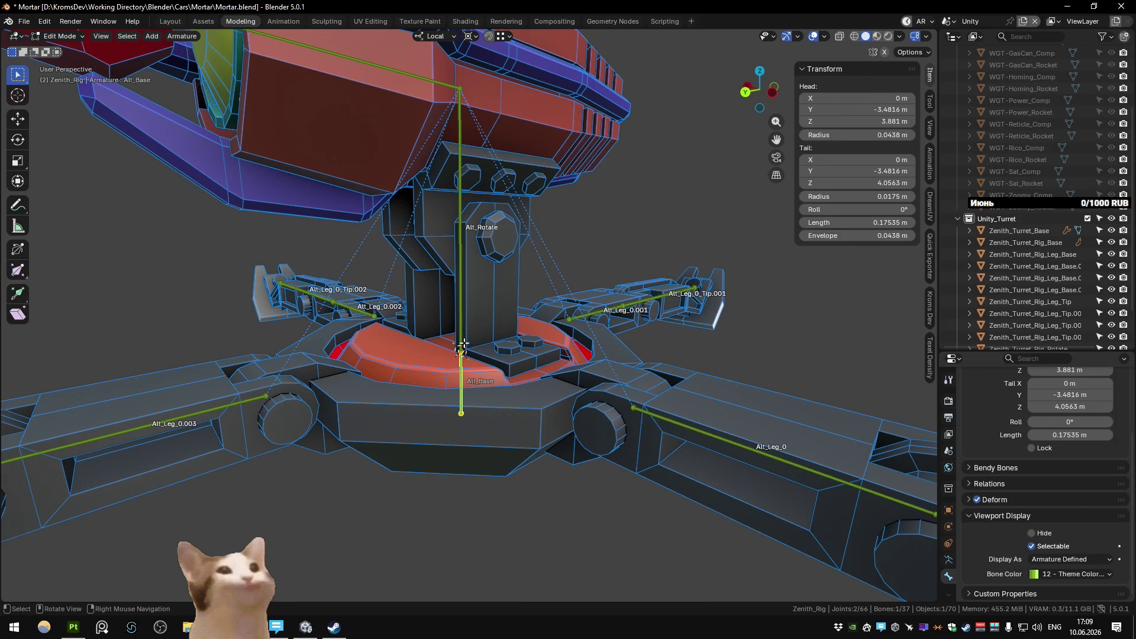
Step: Parent Alt_Rotate and the four Alt_Leg_0 bones to Alt_Base with Keep Offset
click(462, 267)
click(462, 385)
key(ctrl+p)
click(427, 407)
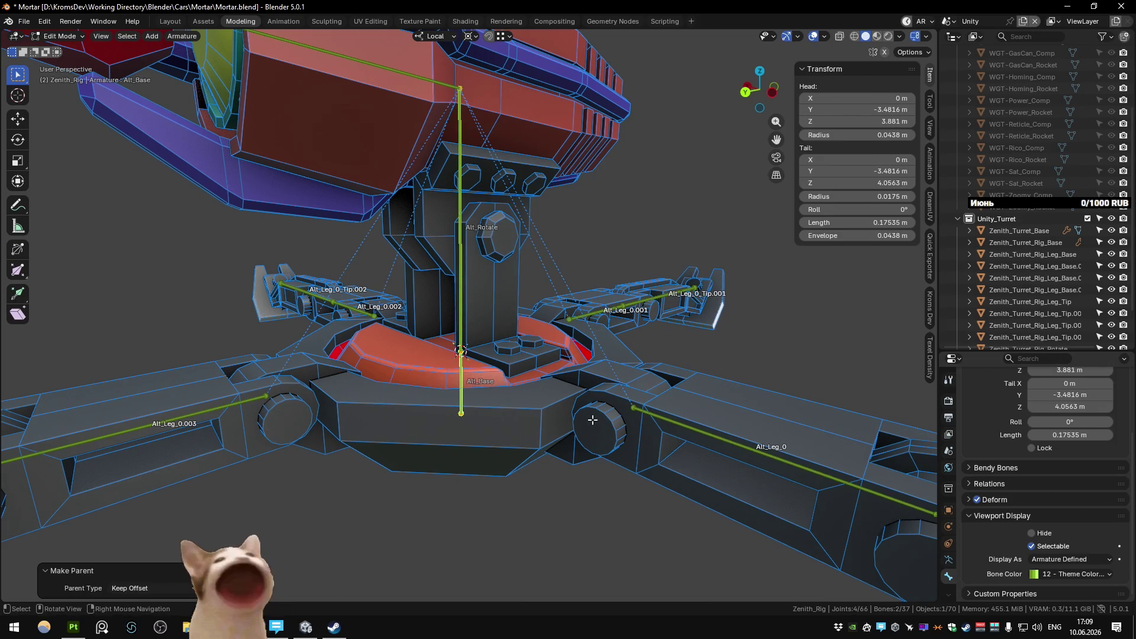
click(666, 420)
click(605, 313)
click(178, 417)
click(356, 309)
click(460, 399)
key(ctrl+p)
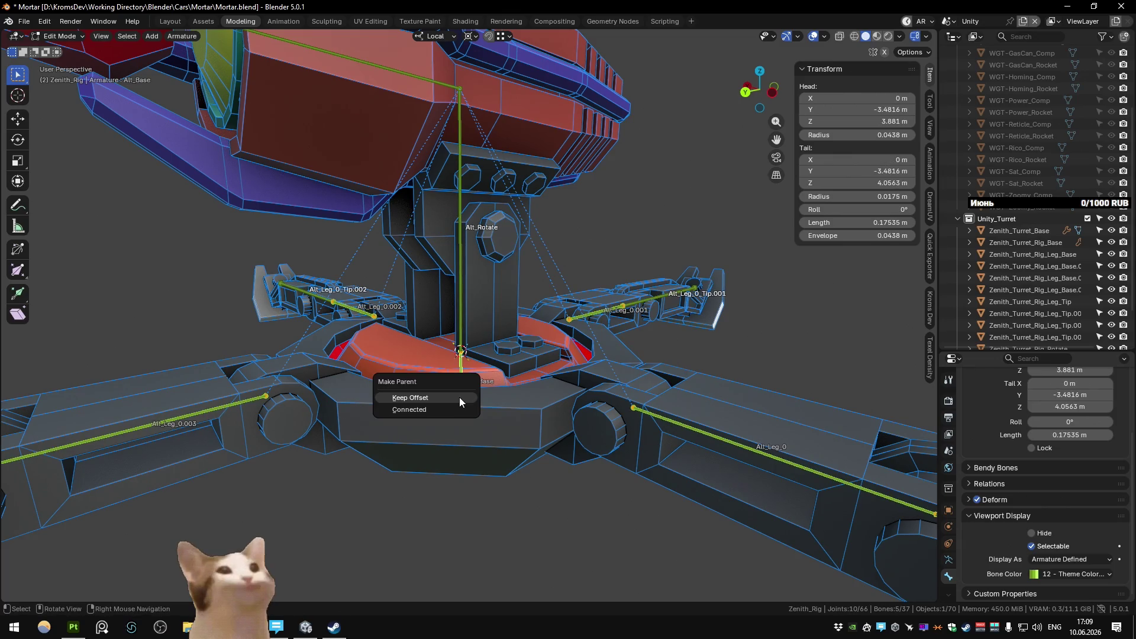
click(458, 396)
scroll(down, 3)
Step: Bone-parent the base mesh to Alt_Base and the rotating part to Alt_Rotate
drag(463, 338, 469, 362)
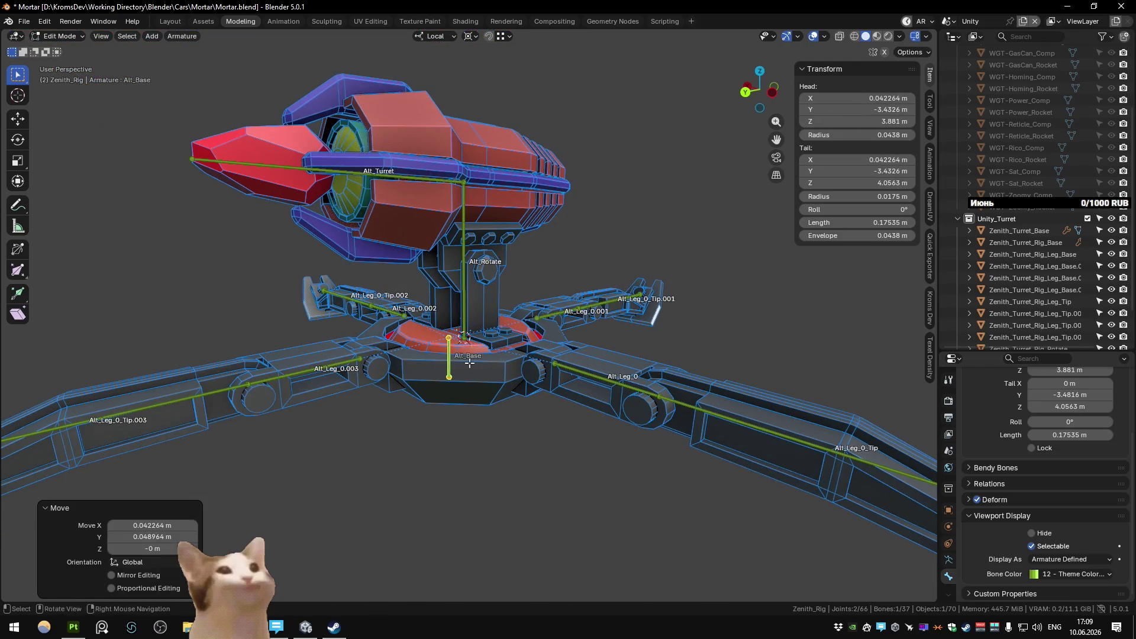
click(471, 363)
key(Tab)
scroll(up, 3)
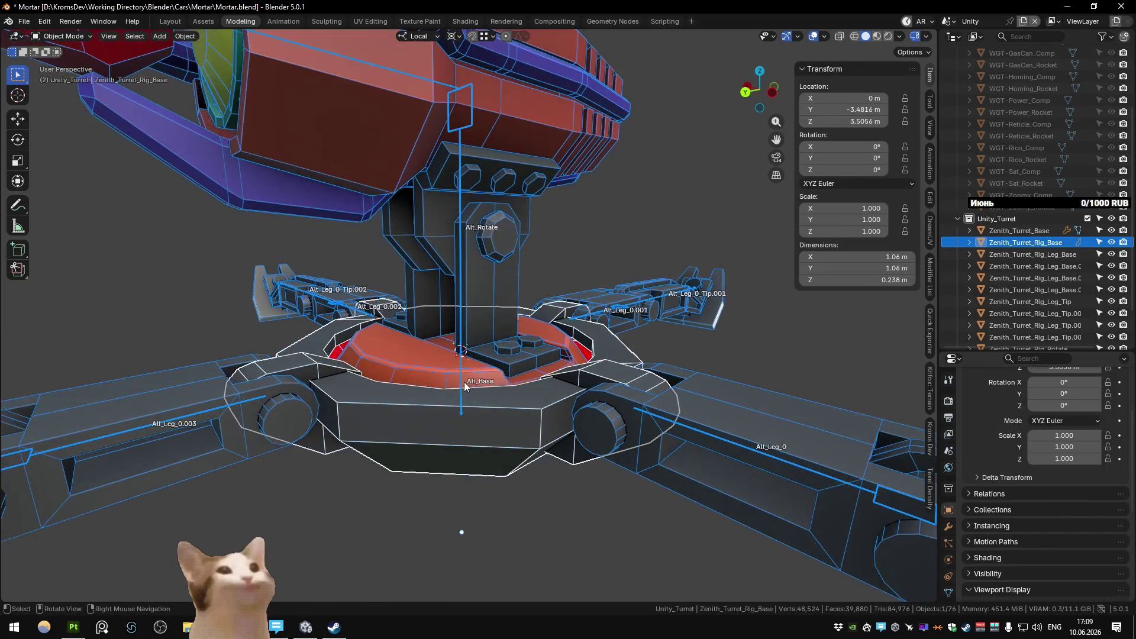
key(ctrl+Tab)
key(ctrl+p)
click(460, 376)
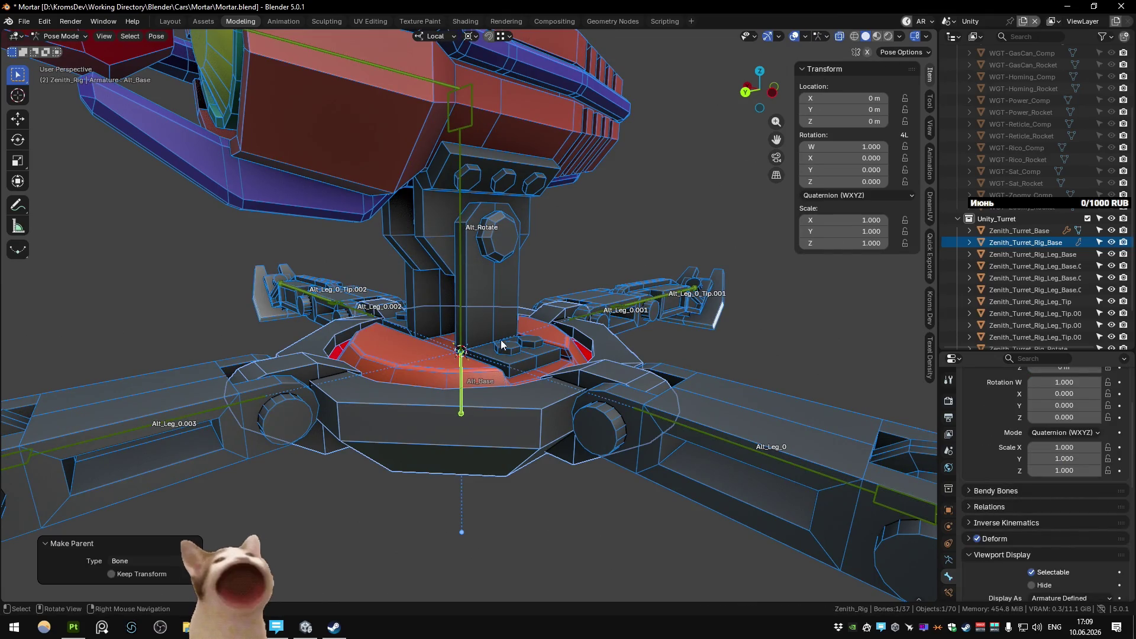
click(497, 314)
click(462, 311)
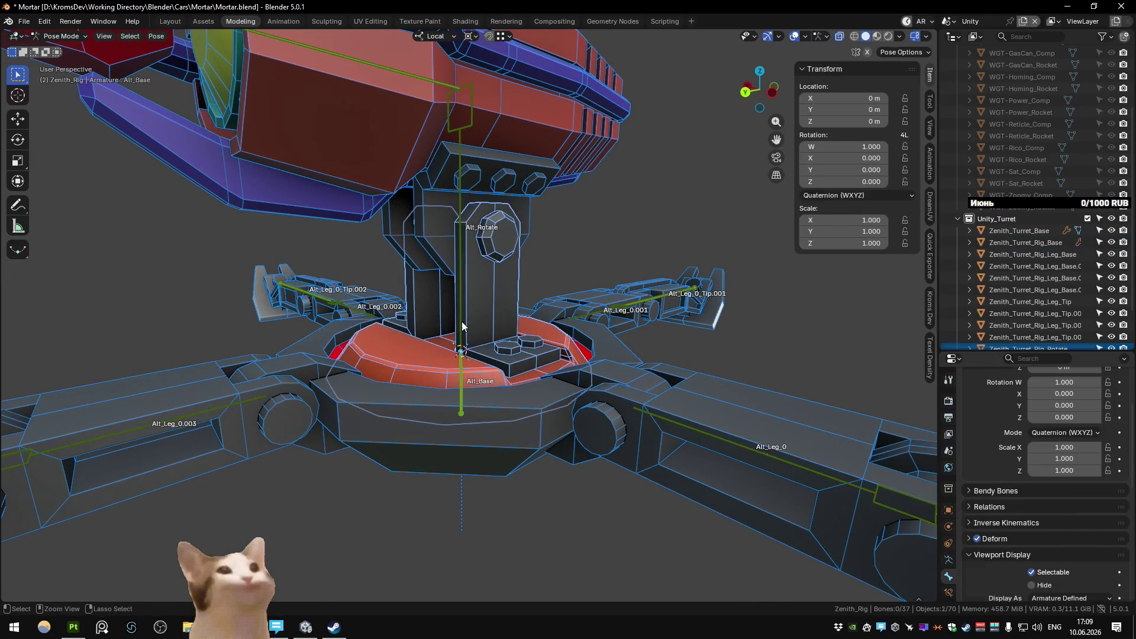
key(ctrl+p)
click(464, 305)
Step: Bone-parent the turret head mesh to Alt_Turret and save the file
key(ctrl+Tab)
click(399, 271)
drag(399, 293, 399, 270)
key(ctrl+Tab)
click(387, 201)
key(ctrl+p)
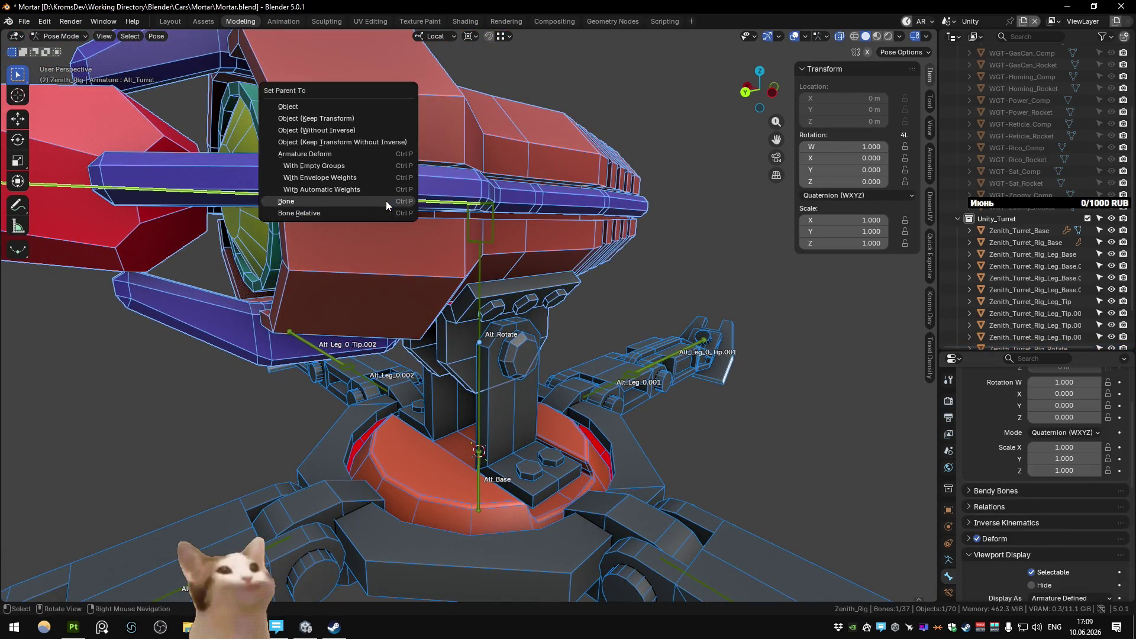
click(386, 203)
scroll(down, 3)
key(ctrl+Tab)
key(ctrl+s)
Step: Select the Alt_Leg_0 bone in Pose Mode and bring up its rotation mode choices
drag(463, 224, 530, 354)
key(ctrl+Tab)
click(537, 341)
click(844, 195)
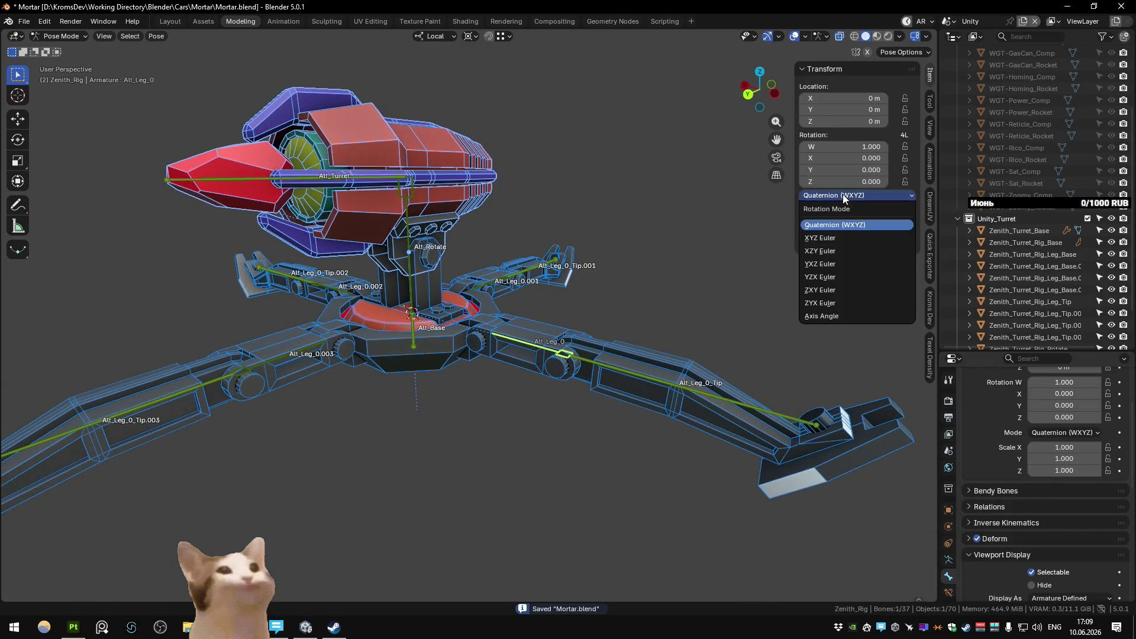
scroll(down, 3)
Step: Set Alt_Leg_0 to XYZ Euler and try X-axis leg rotations, undoing each one
click(845, 195)
click(829, 241)
scroll(up, 3)
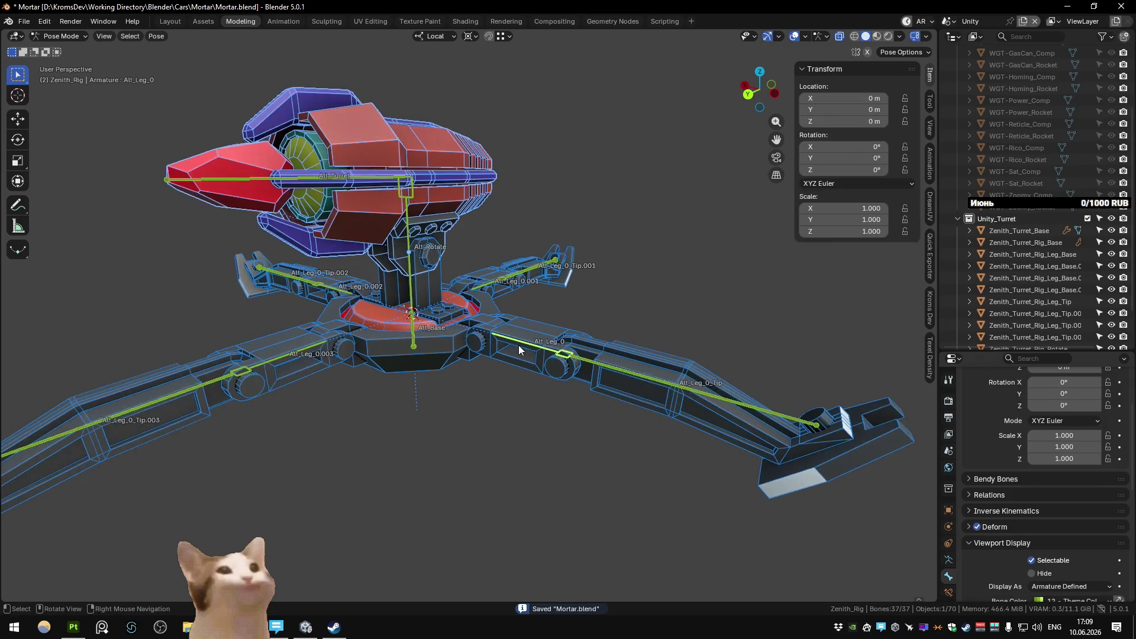
key(r)
key(Escape)
key(r)
key(x)
click(679, 370)
key(ctrl+z)
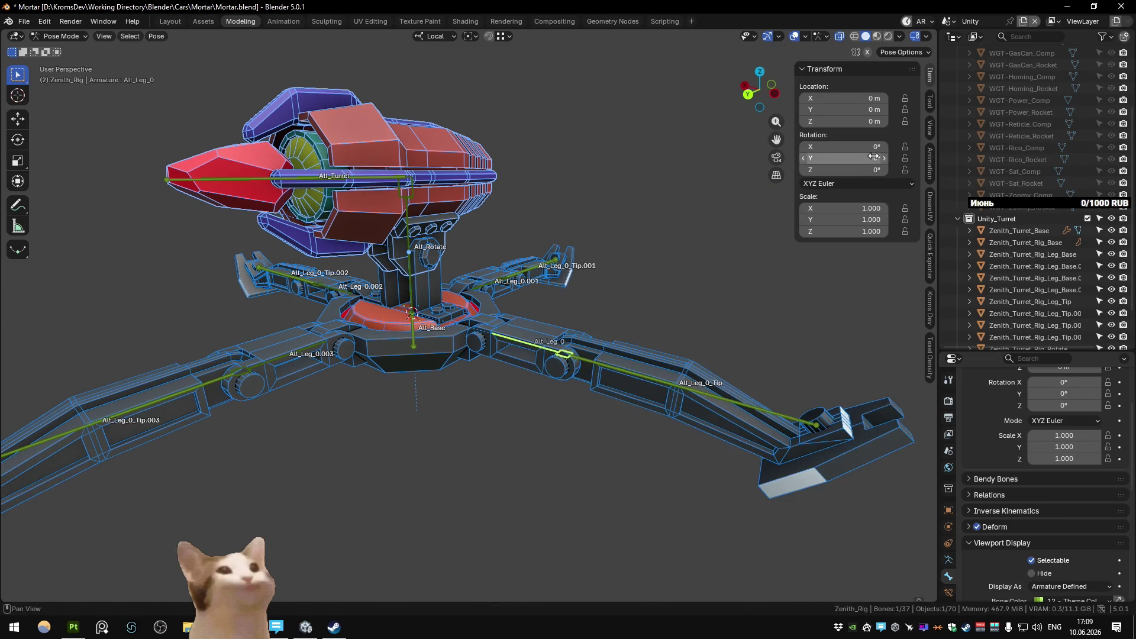
key(r)
click(673, 367)
key(ctrl+z)
Step: Set Alt_Leg_0_Tip to XYZ Euler, applying it to the selected bones, then reselect Alt_Leg_0
click(644, 375)
click(864, 198)
click(831, 215)
key(a)
click(853, 182)
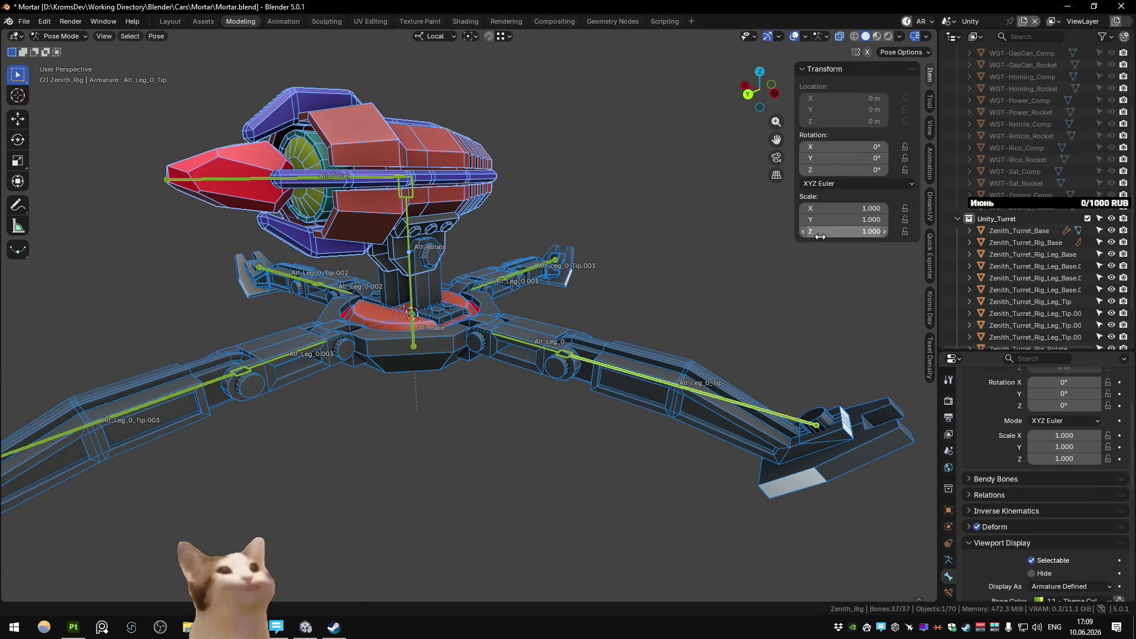
click(605, 352)
click(593, 363)
scroll(down, 3)
scroll(down, 3)
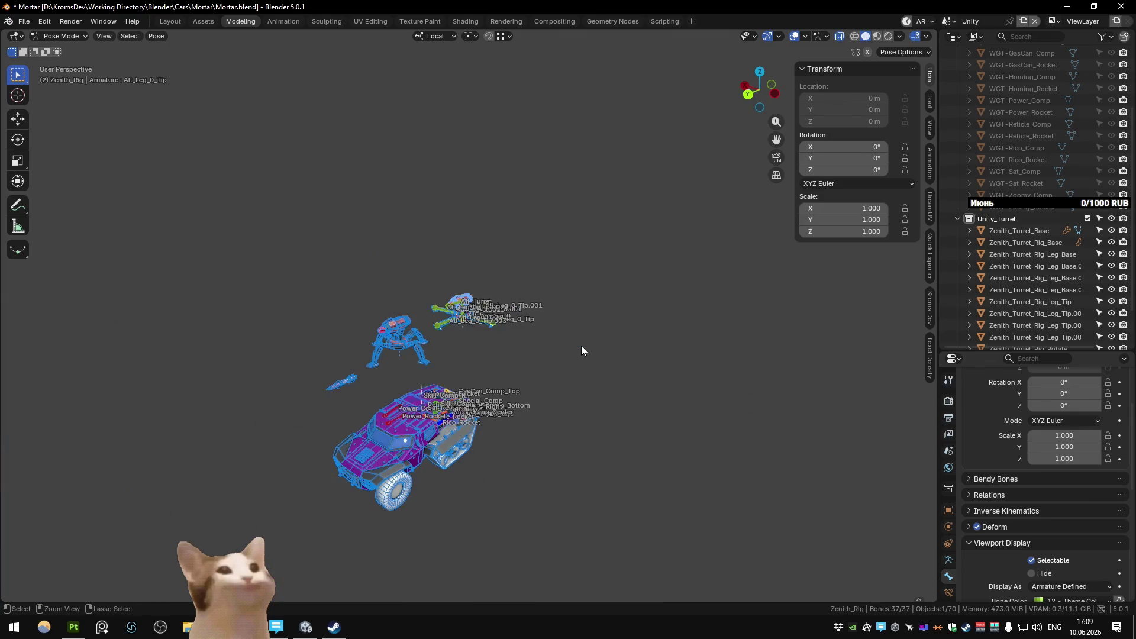
Step: Set the Alt_Turret bone's rotation mode to XYZ Euler and deselect all bones
key(ctrl+z)
key(ctrl+z)
scroll(up, 3)
key(ctrl+Tab)
key(ctrl+Tab)
key(ctrl+Tab)
scroll(down, 3)
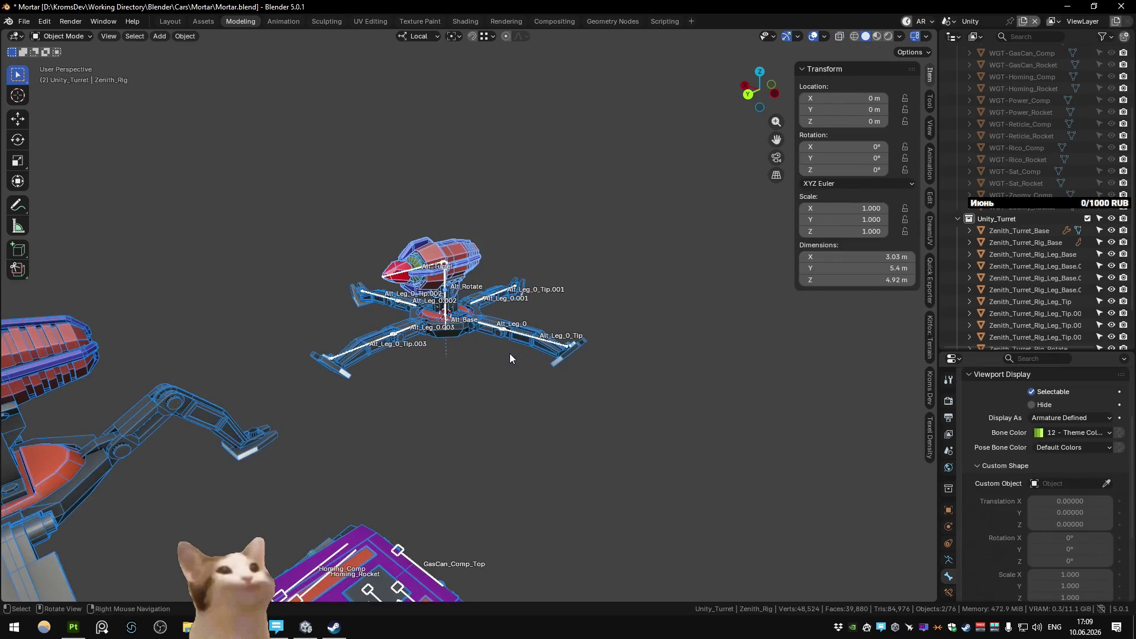
key(ctrl+Tab)
click(853, 195)
click(819, 238)
key(alt+a)
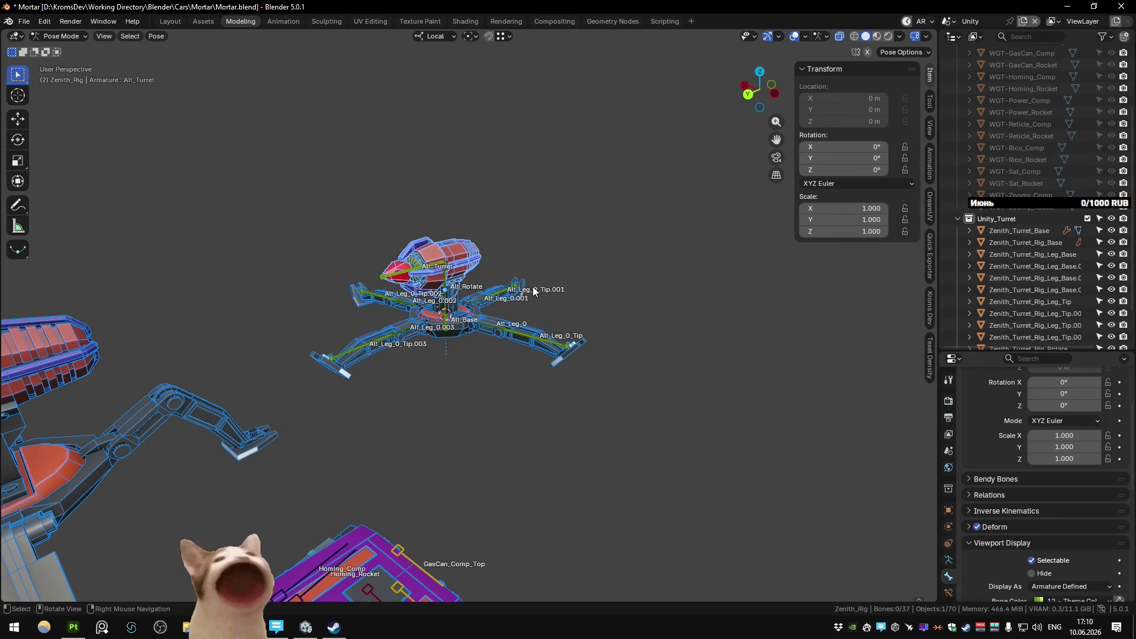
scroll(down, 3)
scroll(down, 3)
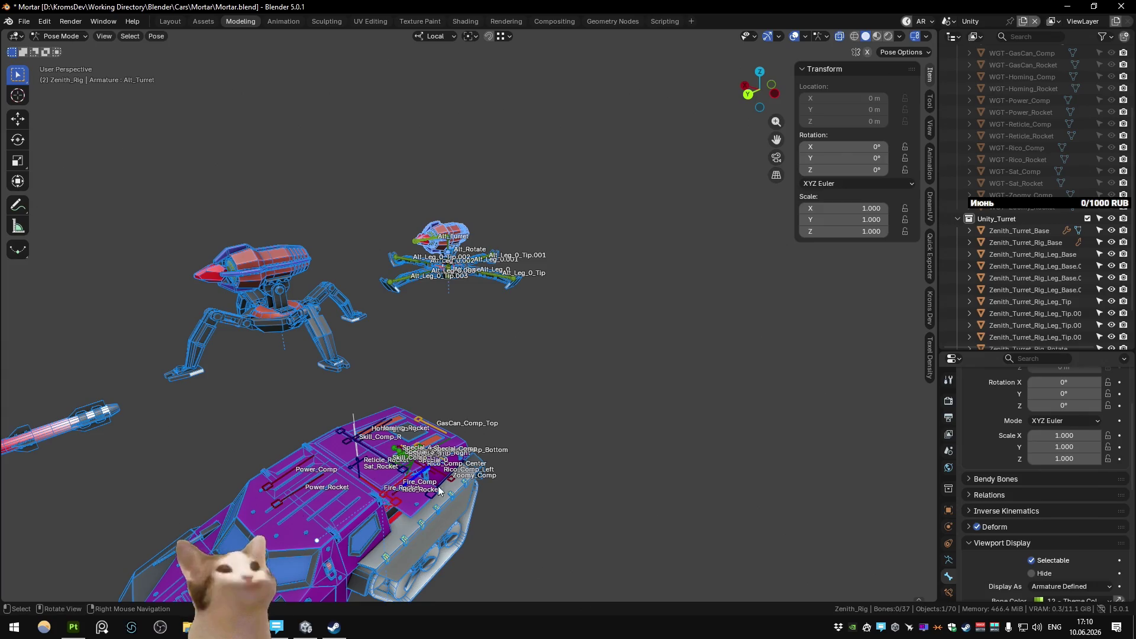
Step: Play back the vehicle's rocket animations in Object Mode while orbiting around the rig
drag(451, 358, 497, 347)
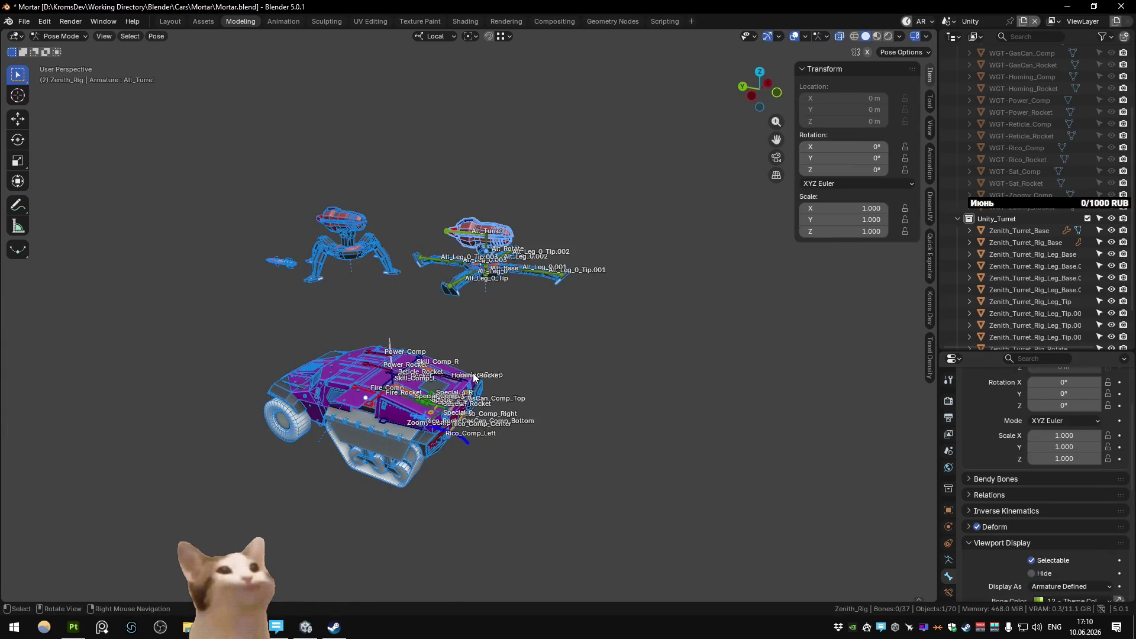
key(ctrl+Tab)
key(space)
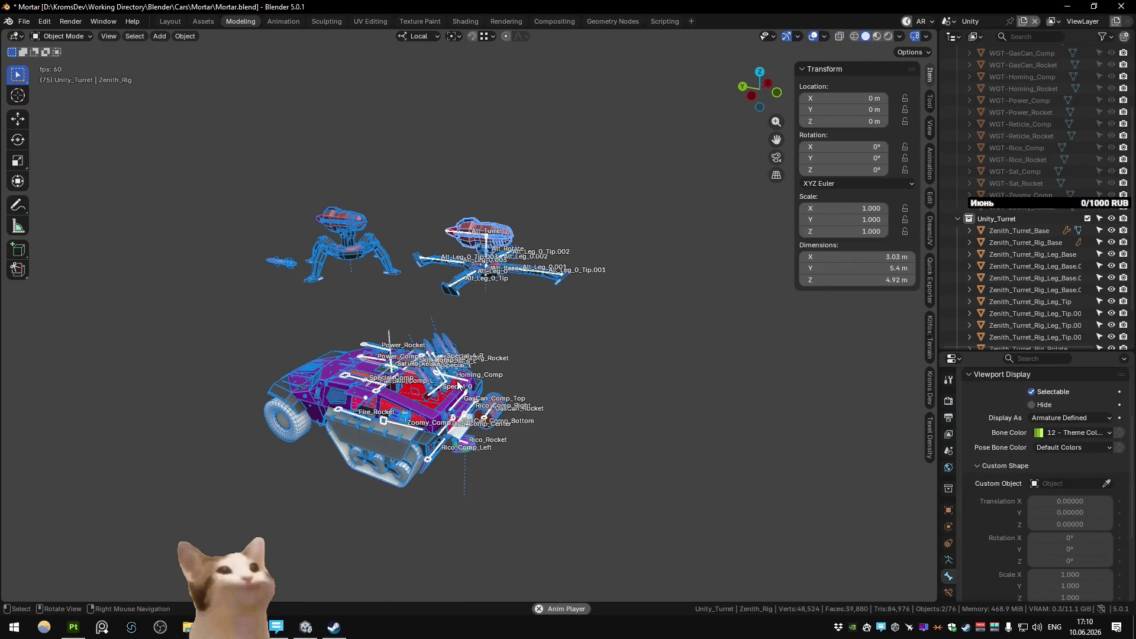
key(Escape)
drag(484, 353, 505, 273)
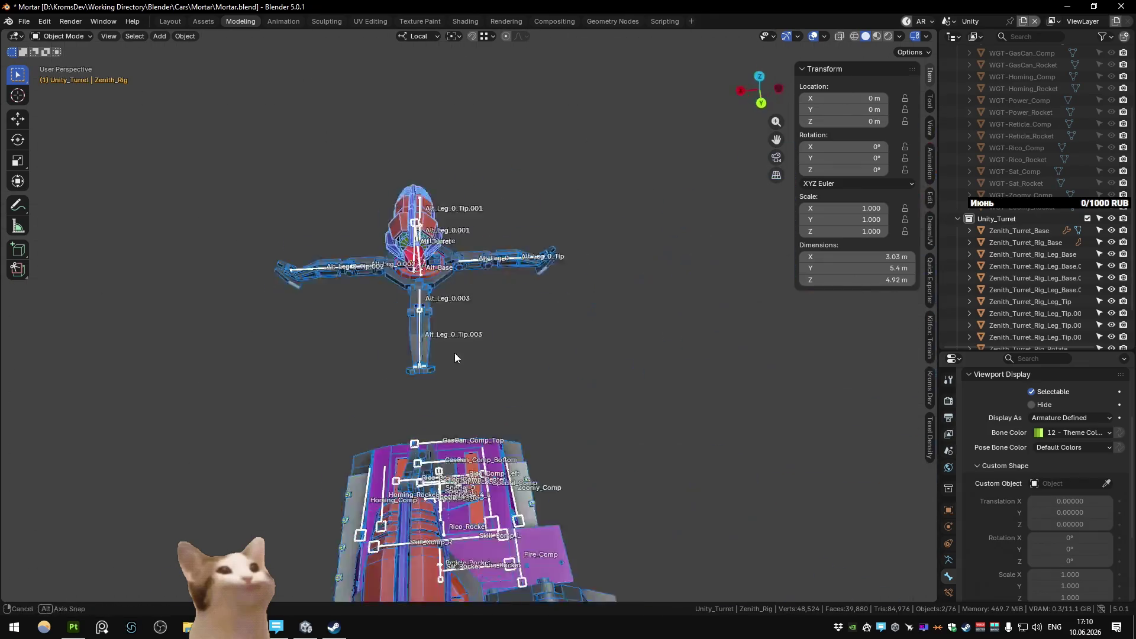
scroll(up, 3)
key(space)
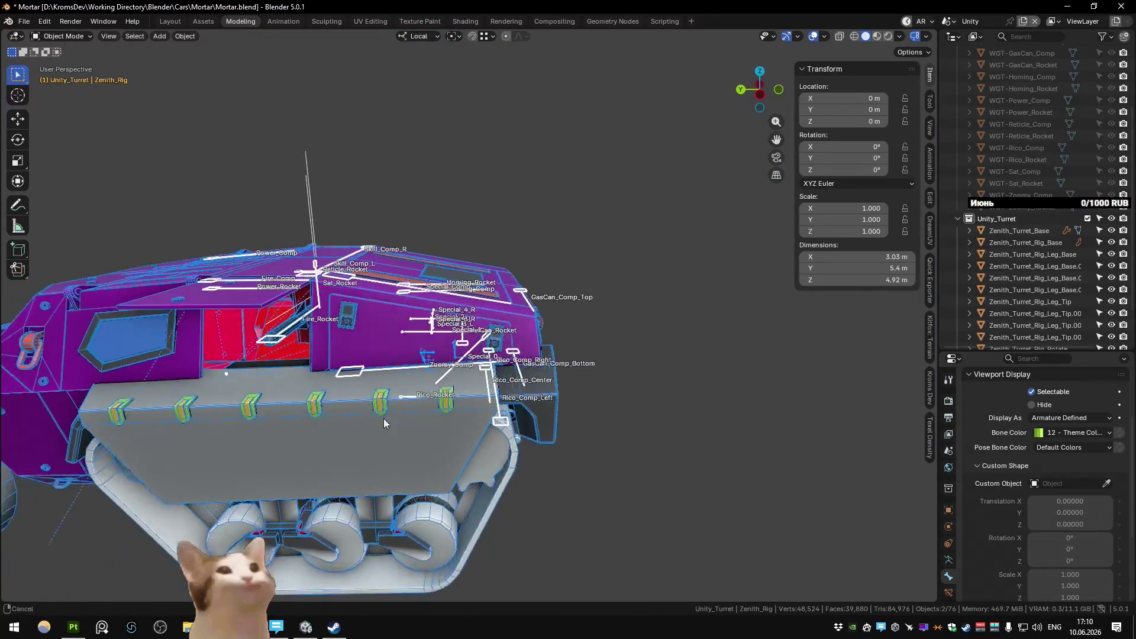
drag(380, 420, 375, 356)
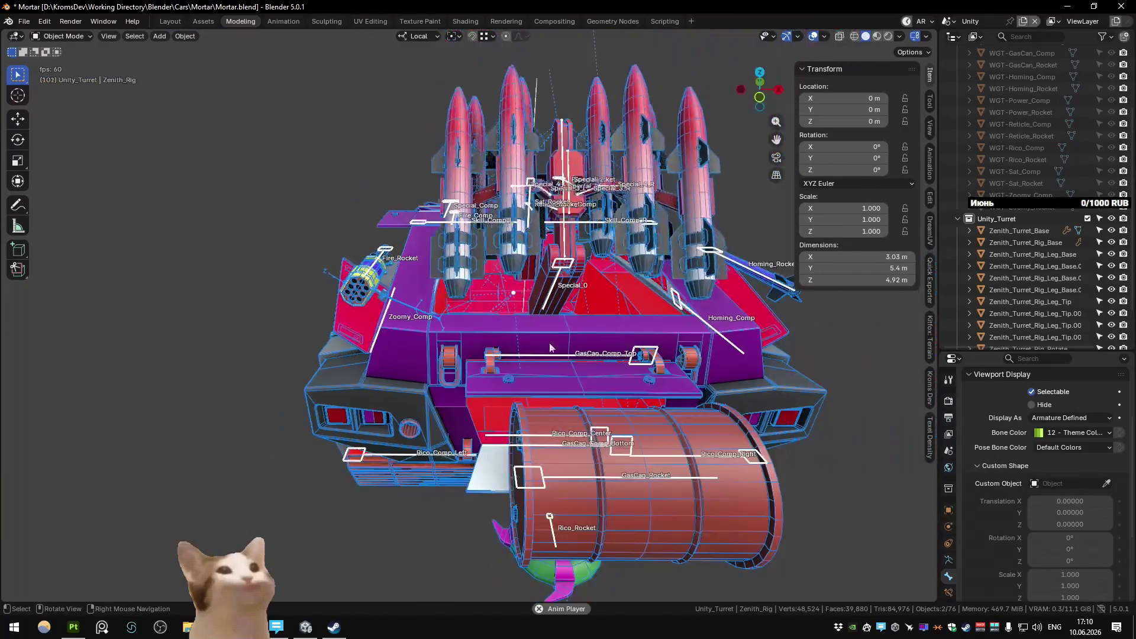
key(space)
drag(498, 342, 537, 331)
key(space)
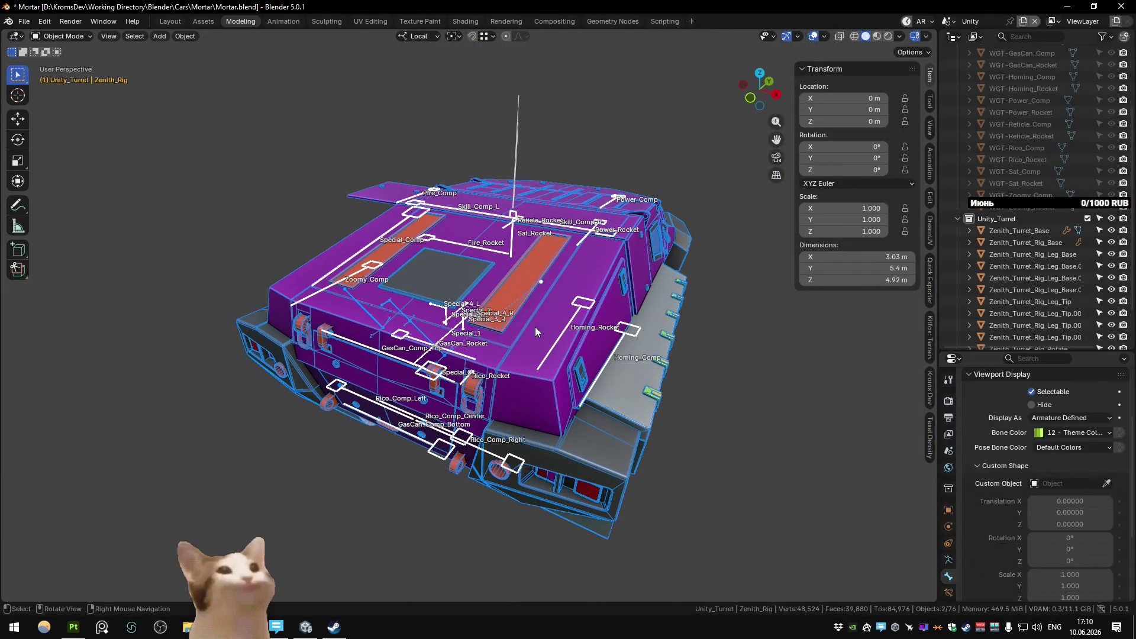
key(space)
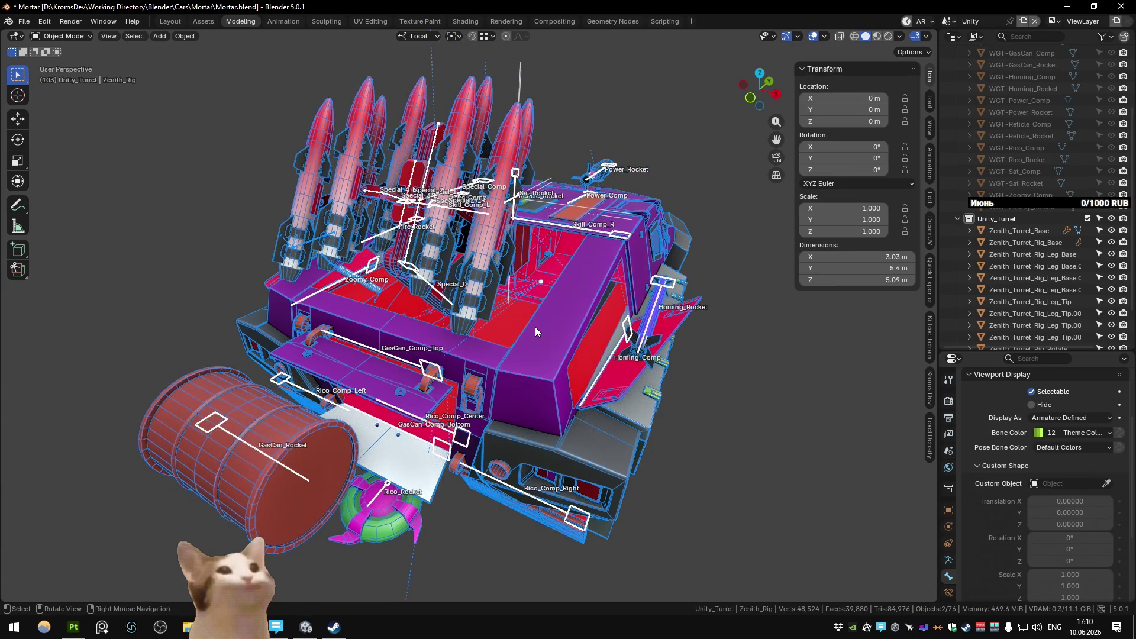
drag(535, 331, 382, 300)
key(space)
drag(329, 310, 515, 307)
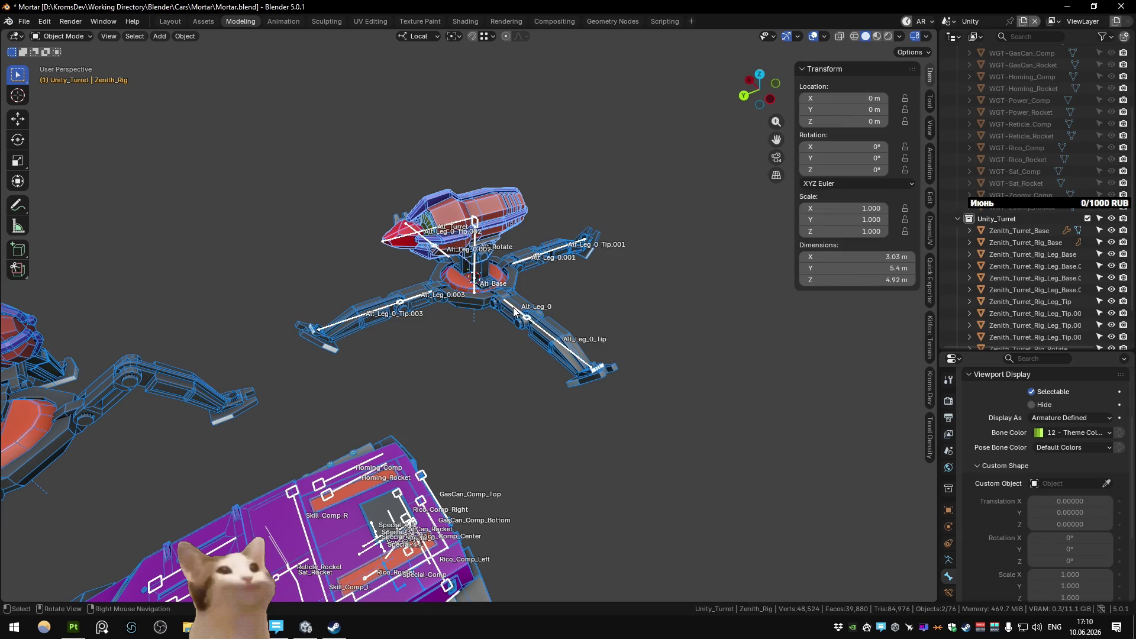
scroll(up, 3)
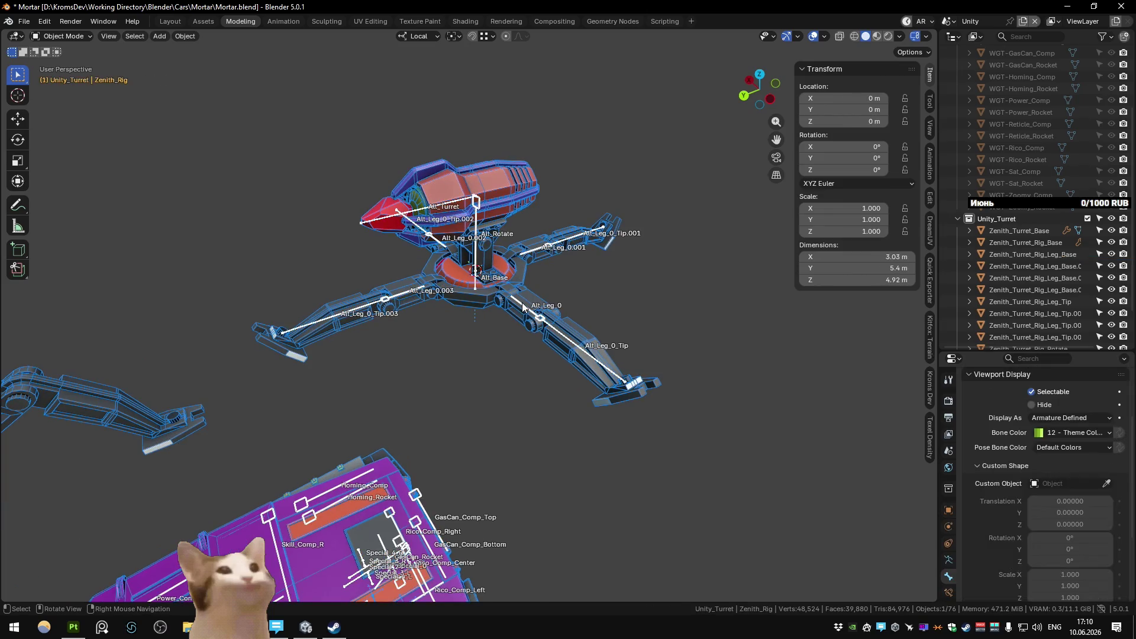
Step: Test-rotate leg bones in Pose Mode and change the rotation pivot point, cancelling the trials
key(ctrl+Tab)
click(536, 314)
drag(537, 314, 560, 324)
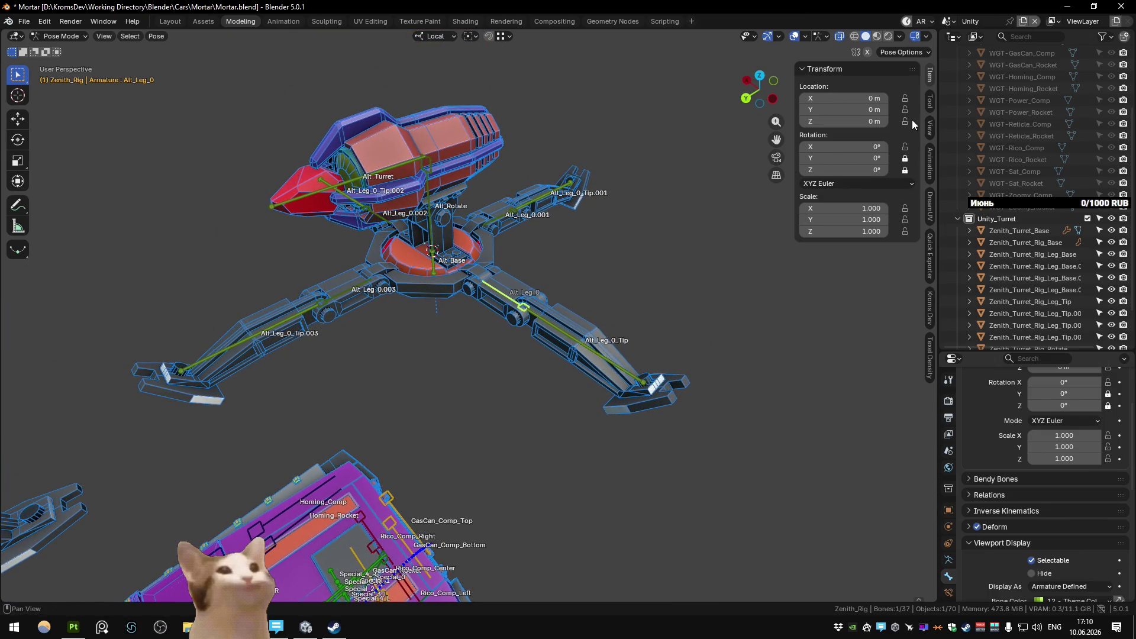
click(613, 363)
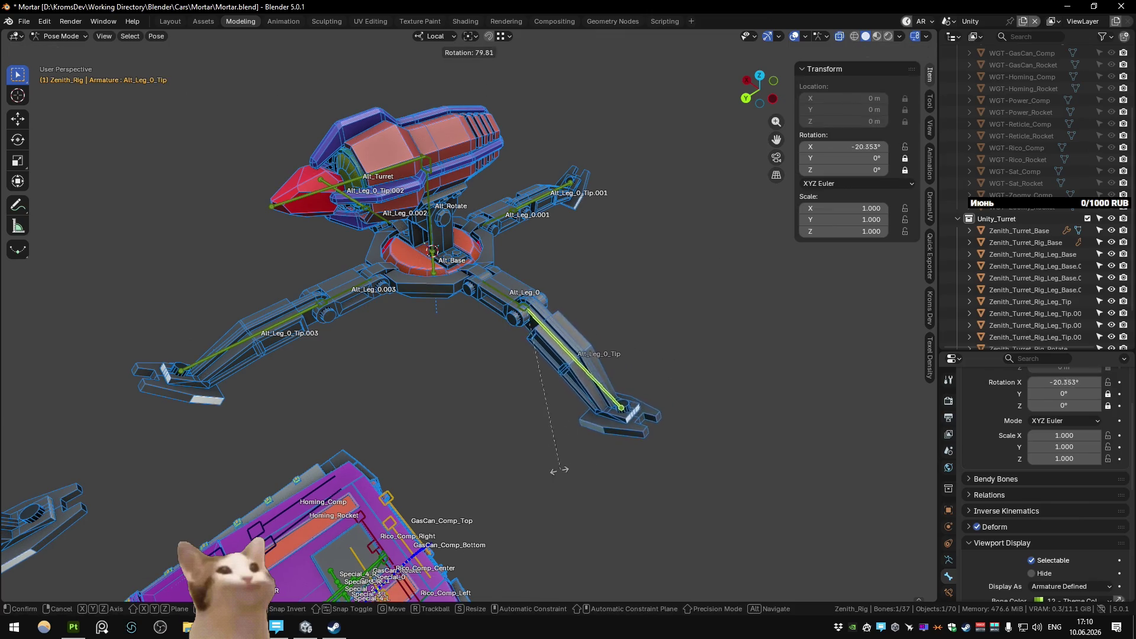
click(390, 287)
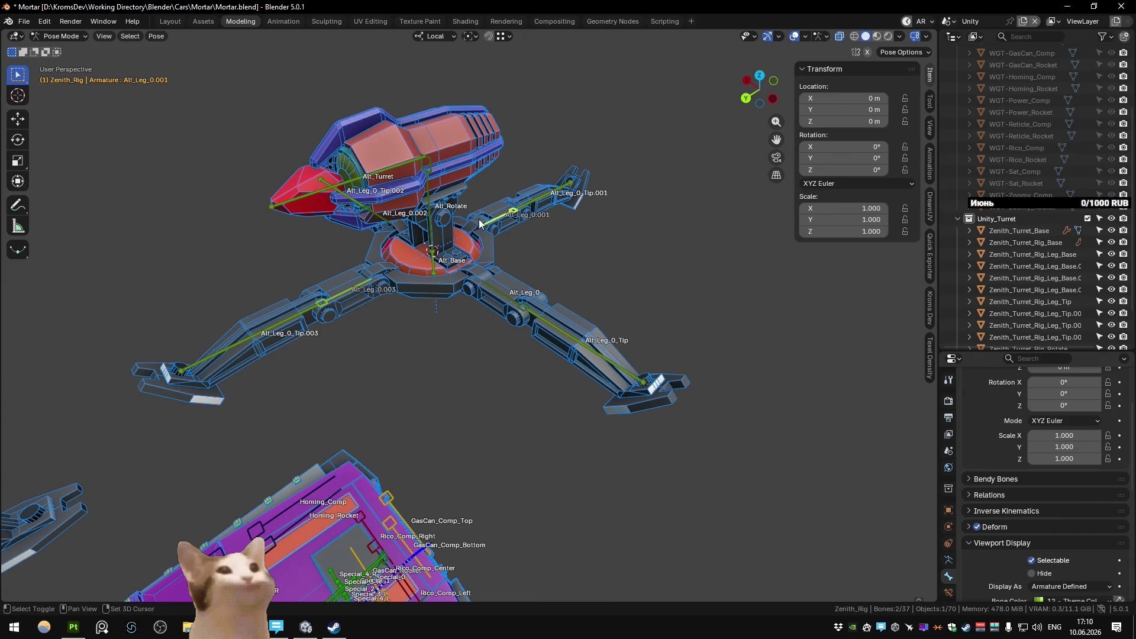
key(r)
key(Escape)
key(period)
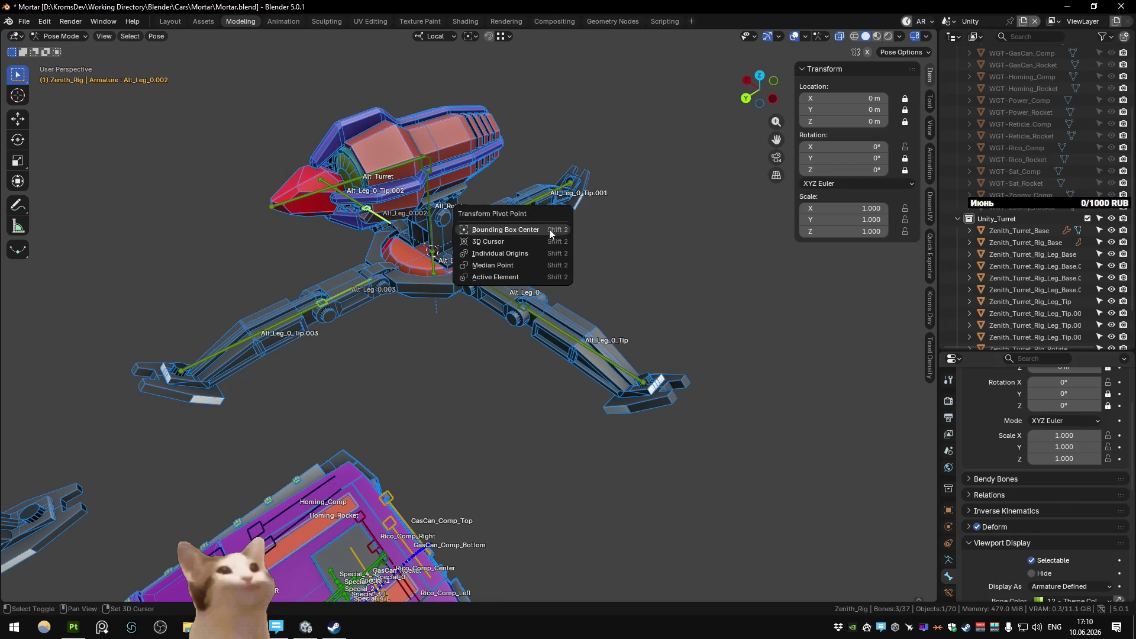
click(544, 257)
key(r)
key(Escape)
Step: Try and undo a rotation of Alt_Leg_0.001, then select Alt_Leg_0.003, Alt_Leg_0.002 and Alt_Leg_0_Tip.001
click(503, 219)
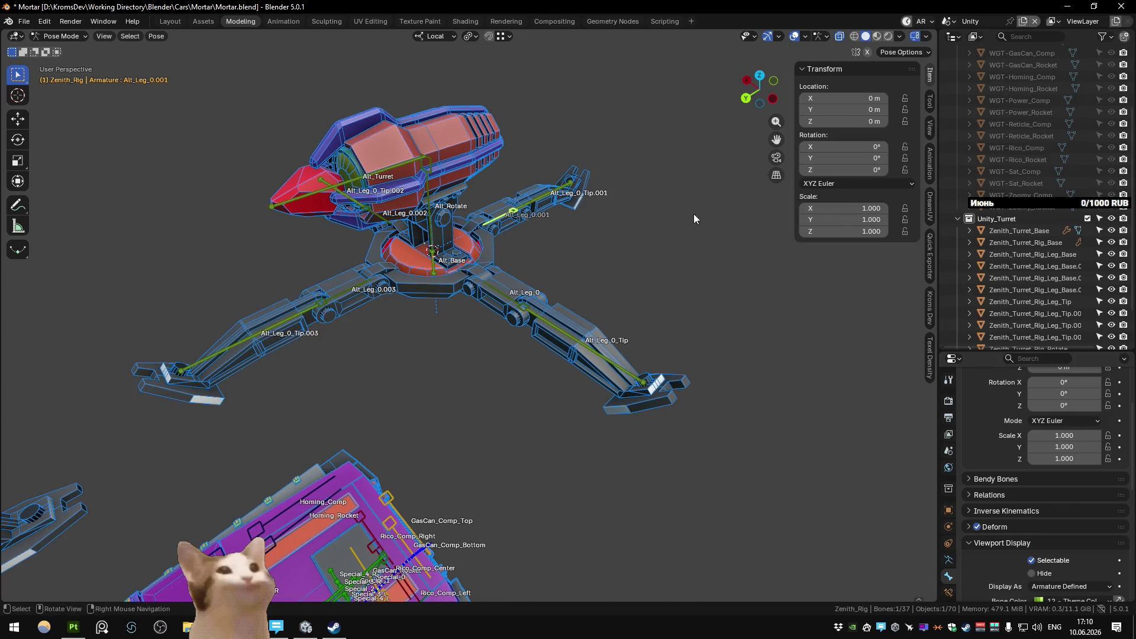
key(r)
click(693, 300)
key(ctrl+z)
click(348, 291)
click(391, 228)
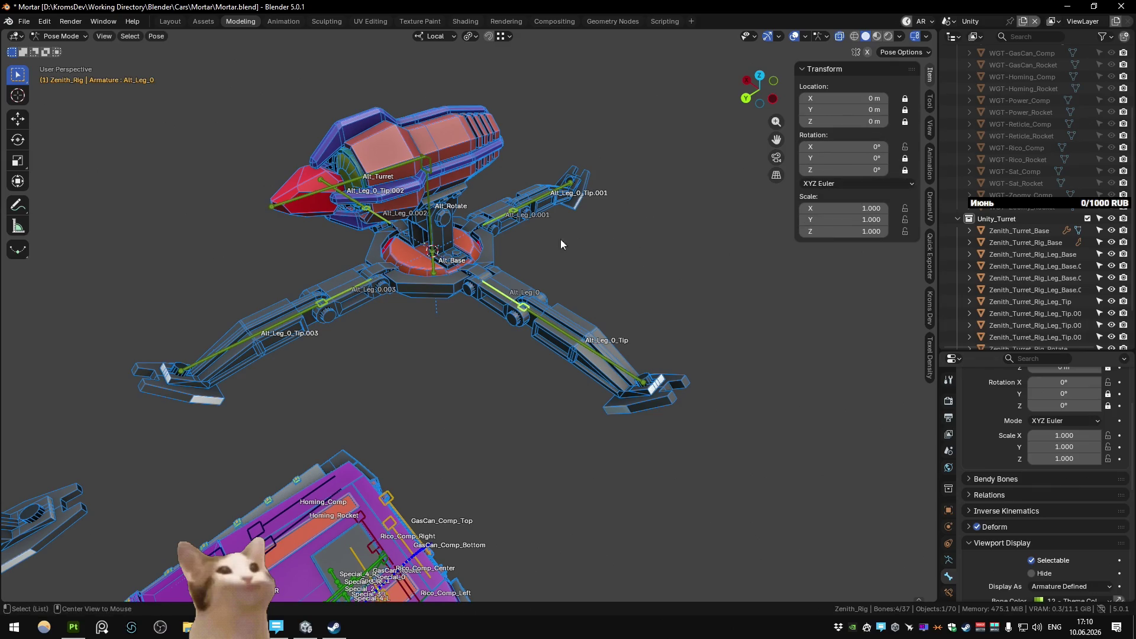
click(568, 188)
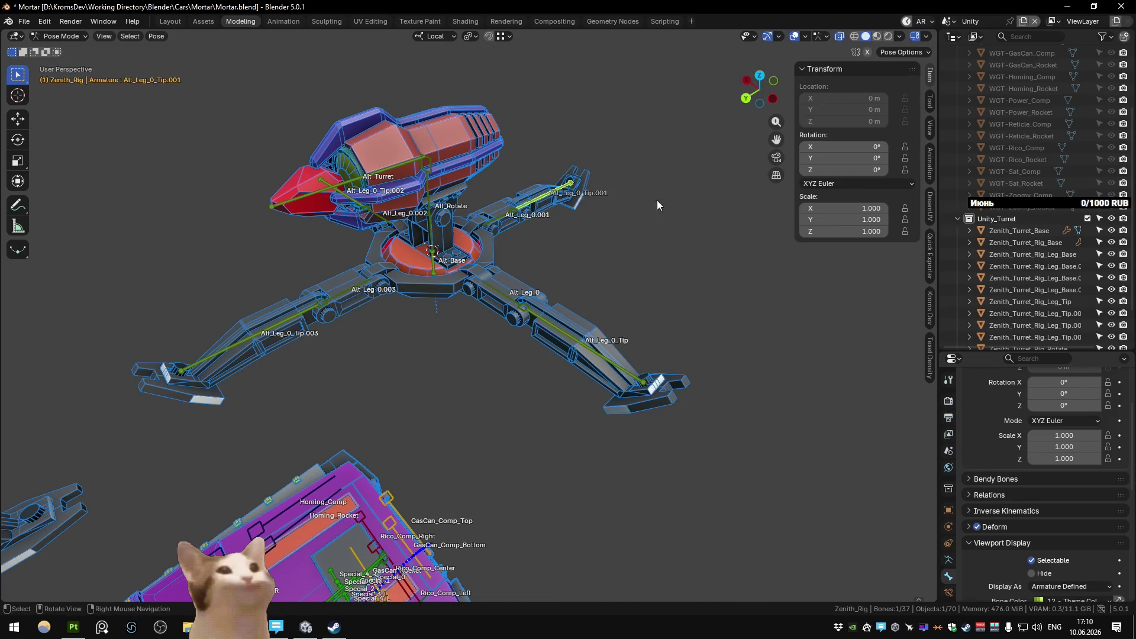
Step: Test-rotate the Alt_Leg_0 bones one by one, undoing or cancelling each trial
key(r)
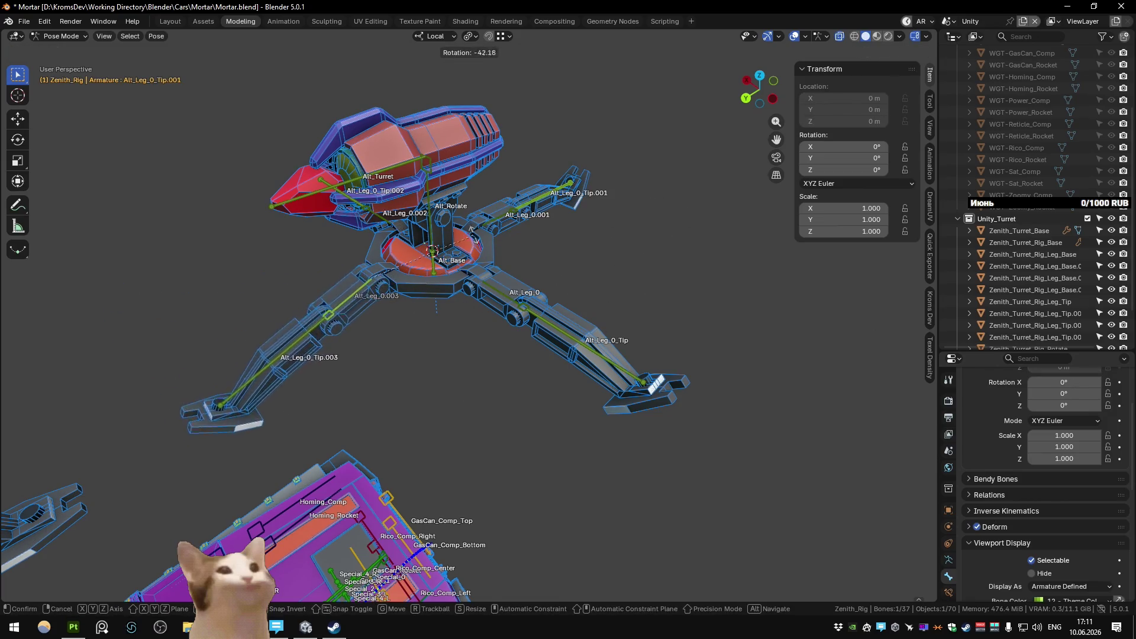
click(409, 169)
key(ctrl+z)
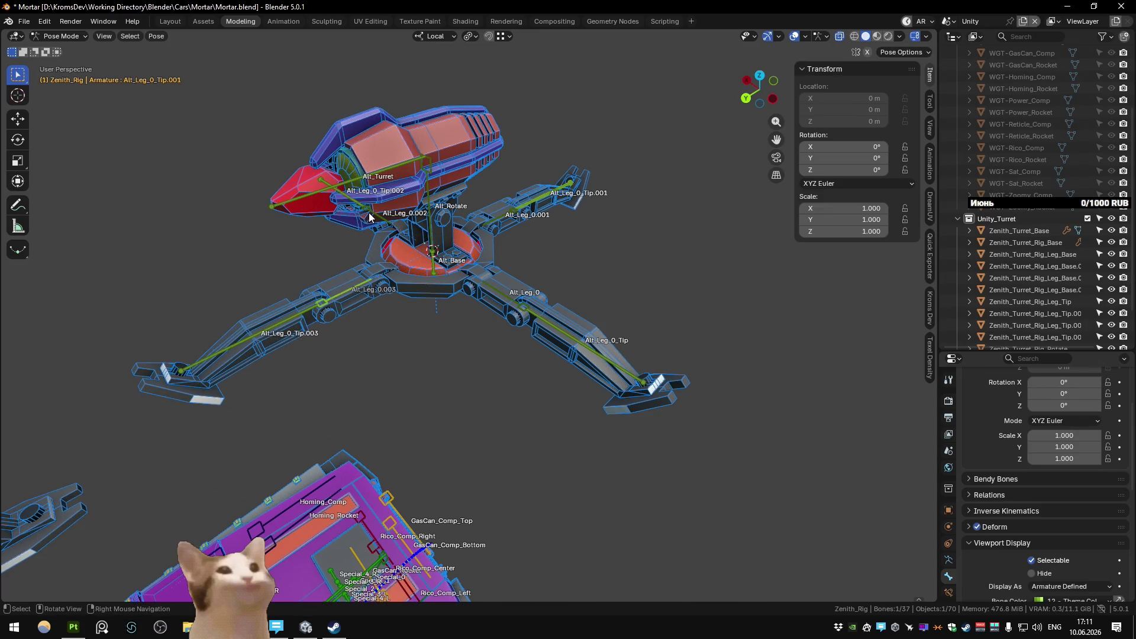
click(369, 217)
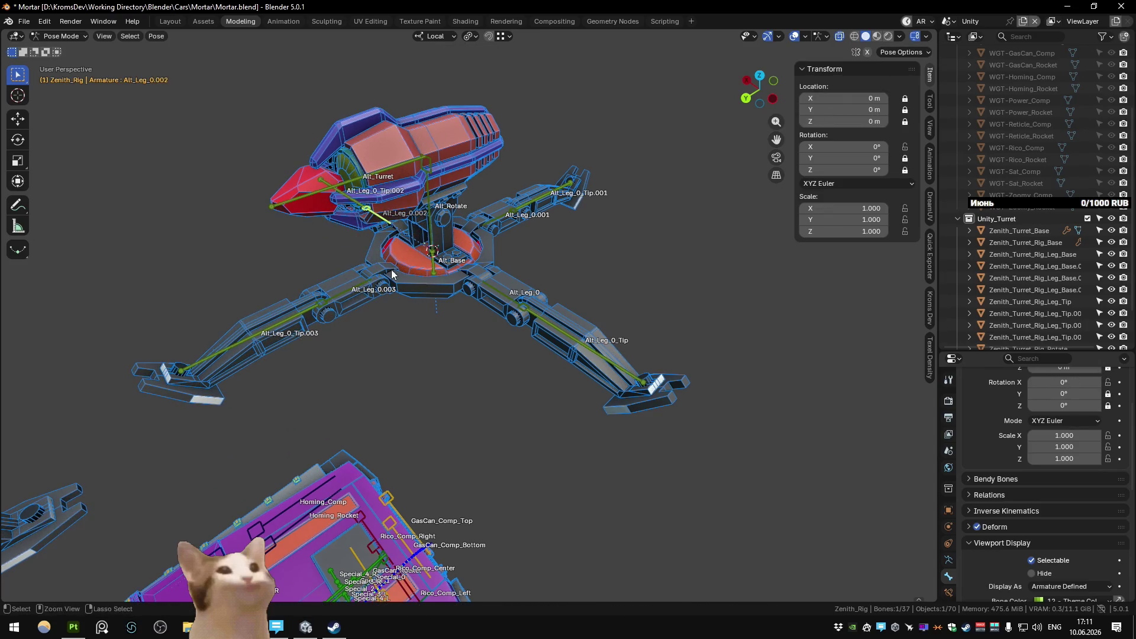
key(r)
key(Escape)
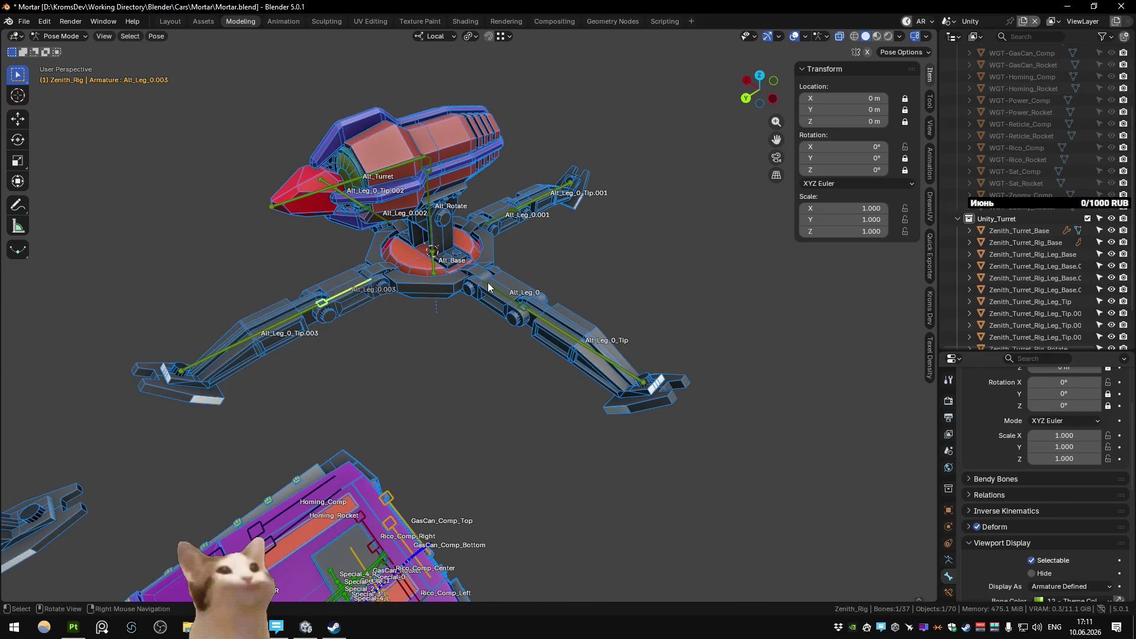
click(522, 313)
key(r)
click(380, 326)
key(r)
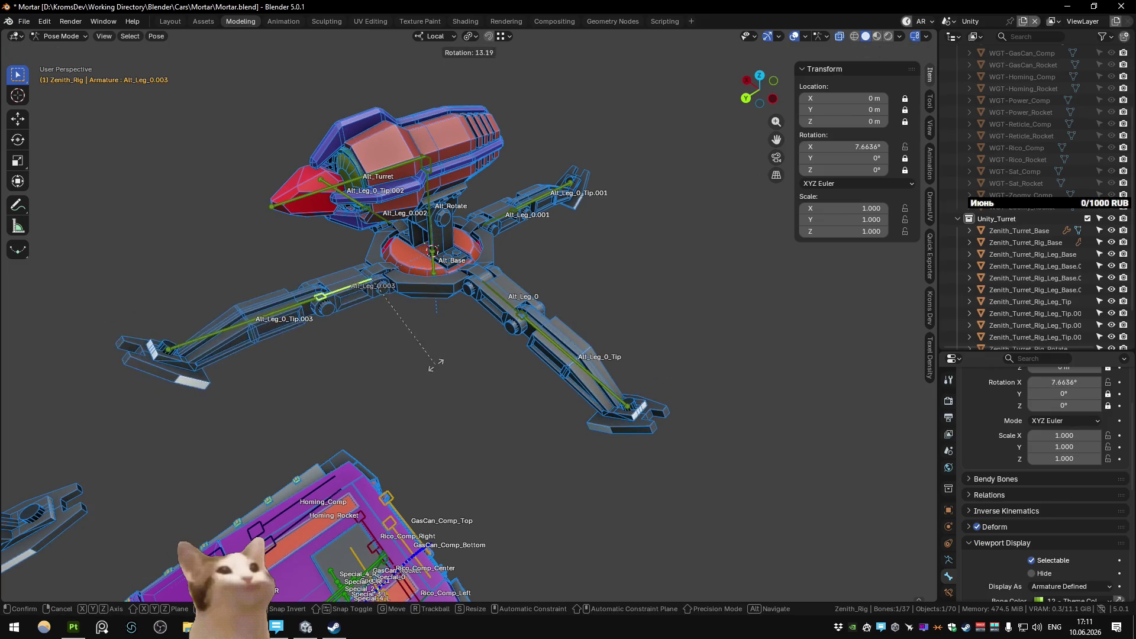
key(Escape)
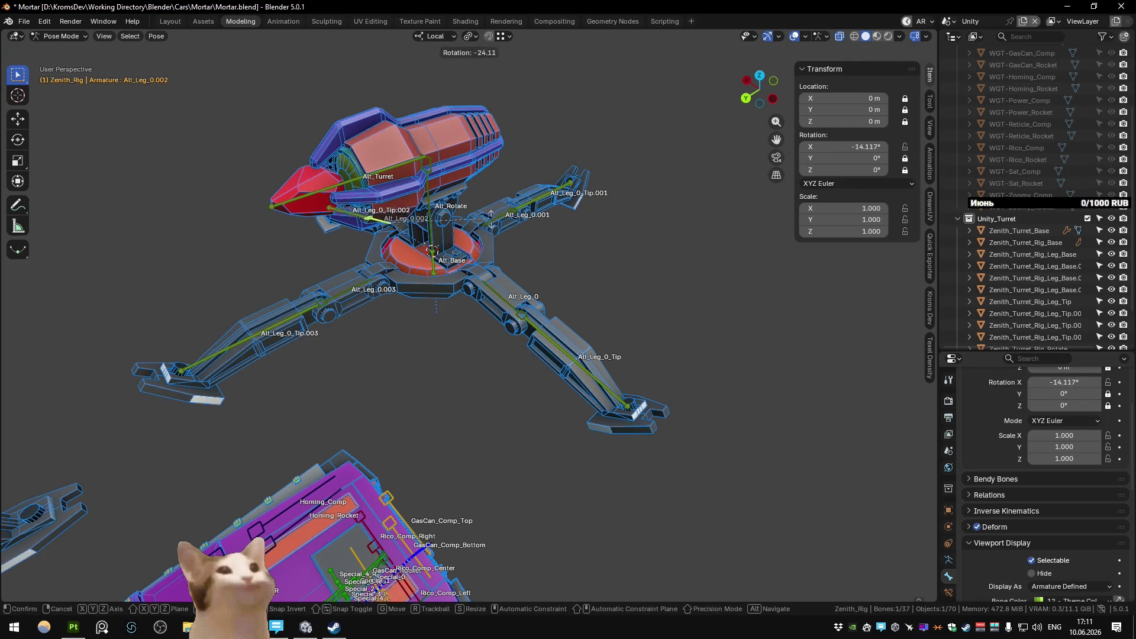
Step: Select the leg tip bones and test-rotate Alt_Rotate, undoing the result
click(555, 195)
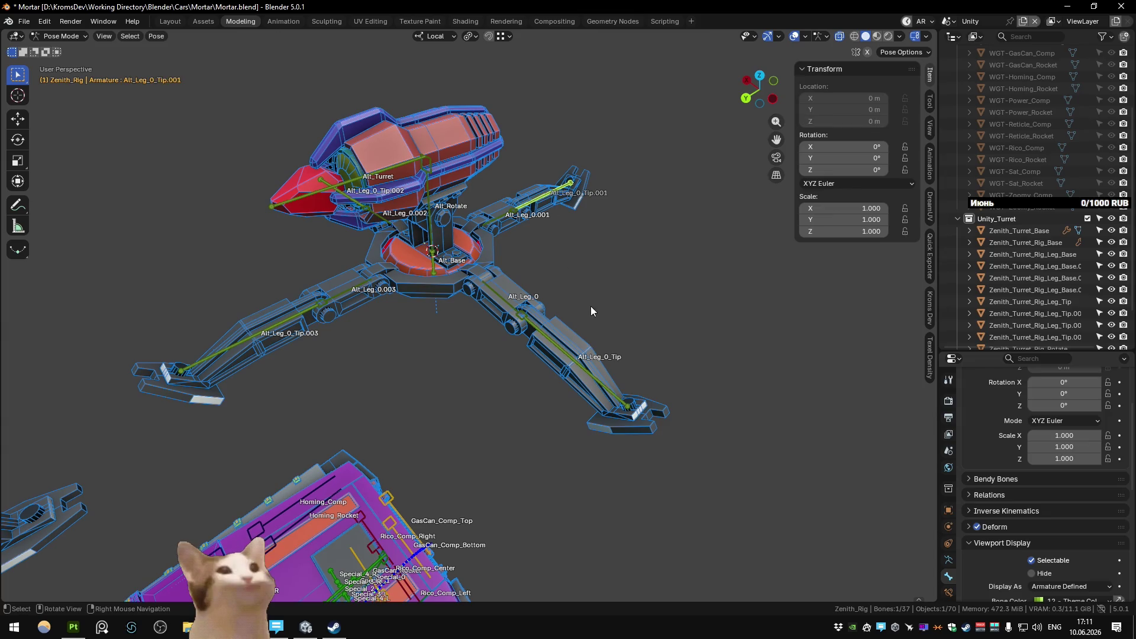
click(548, 204)
click(223, 353)
click(334, 185)
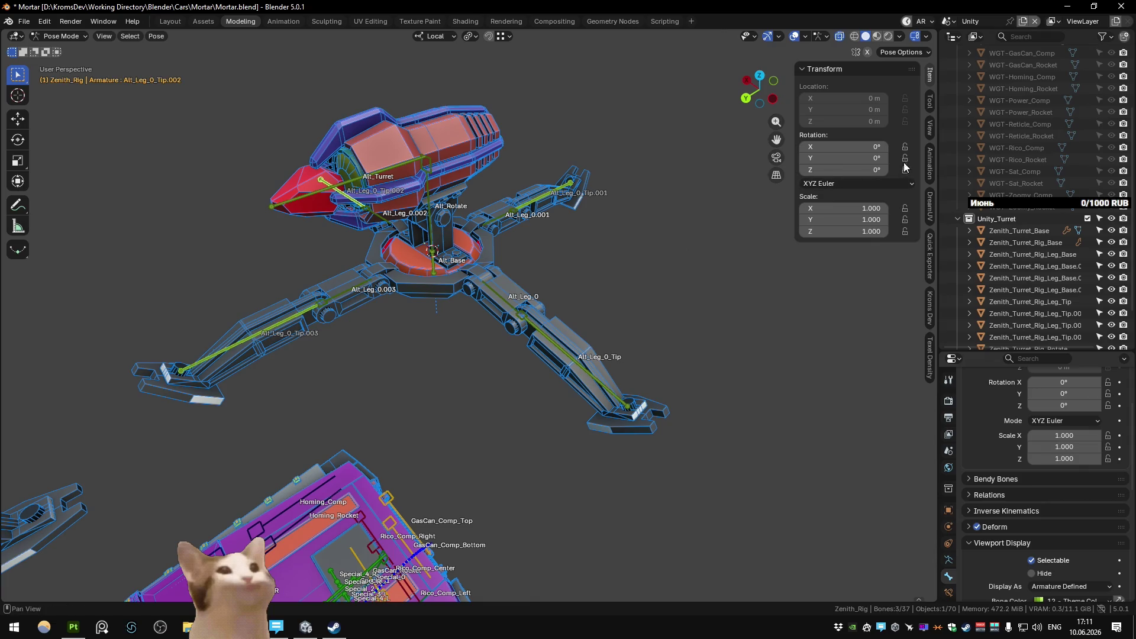
click(550, 200)
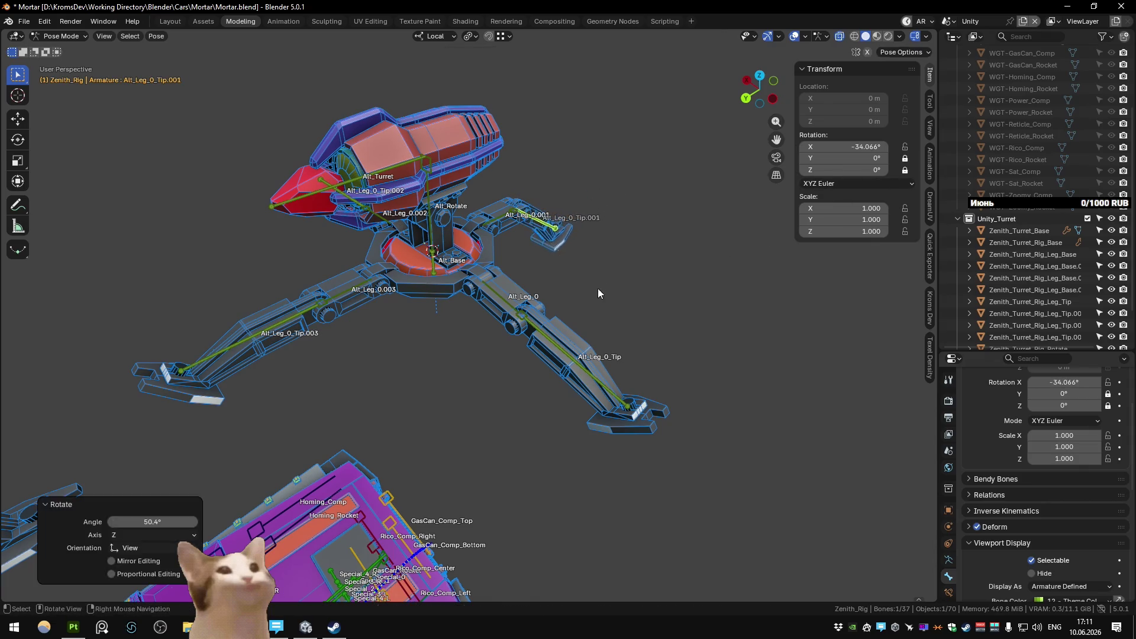
click(210, 366)
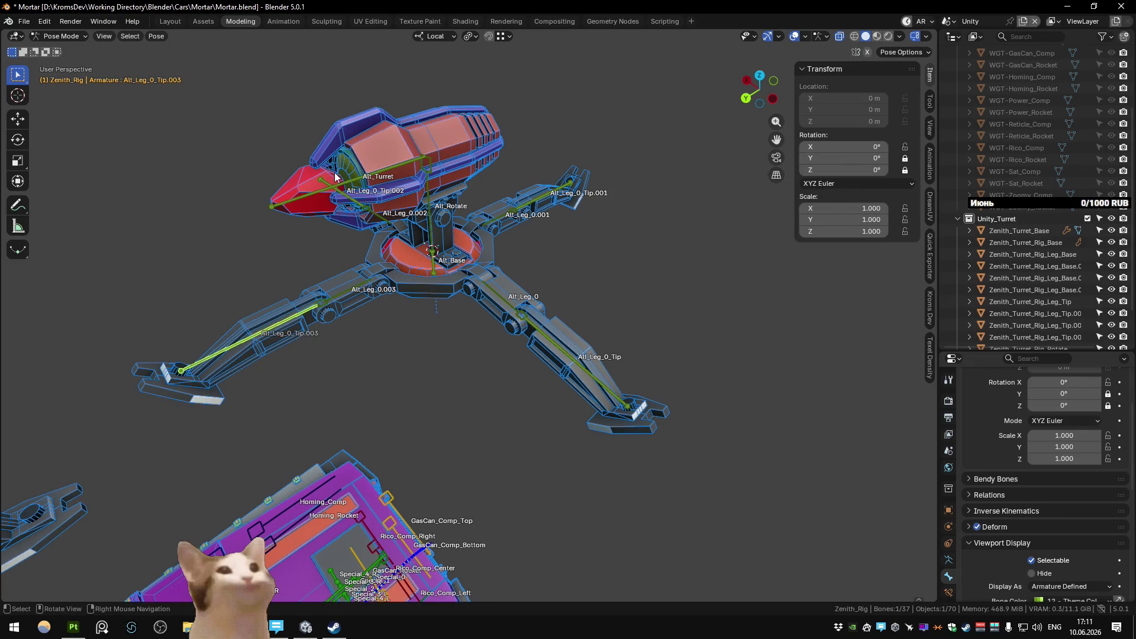
click(428, 233)
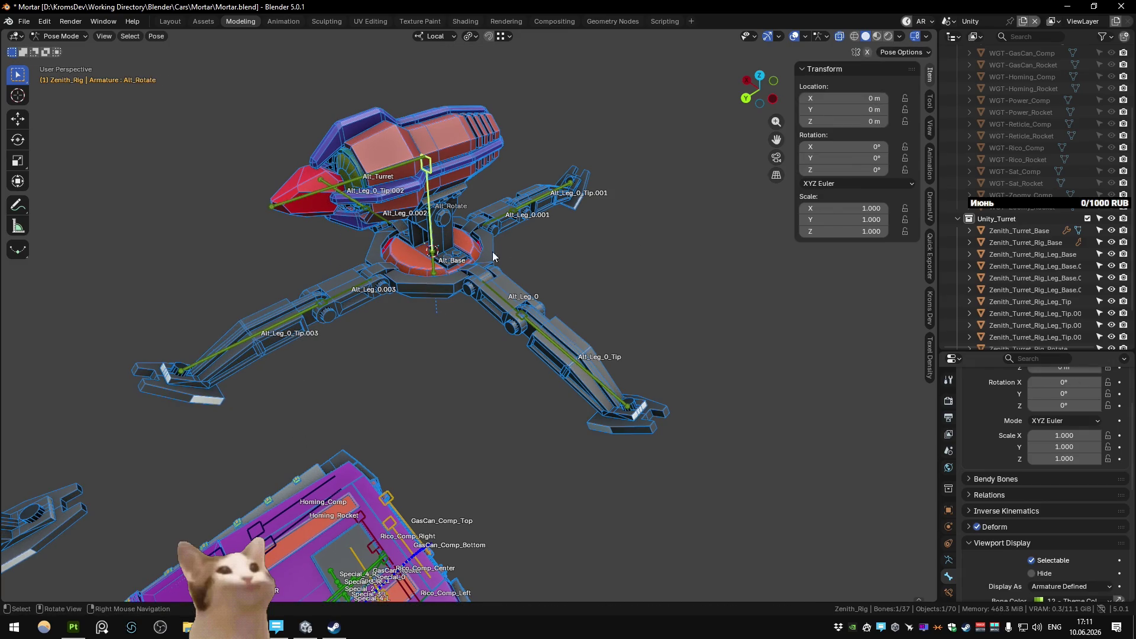
key(r)
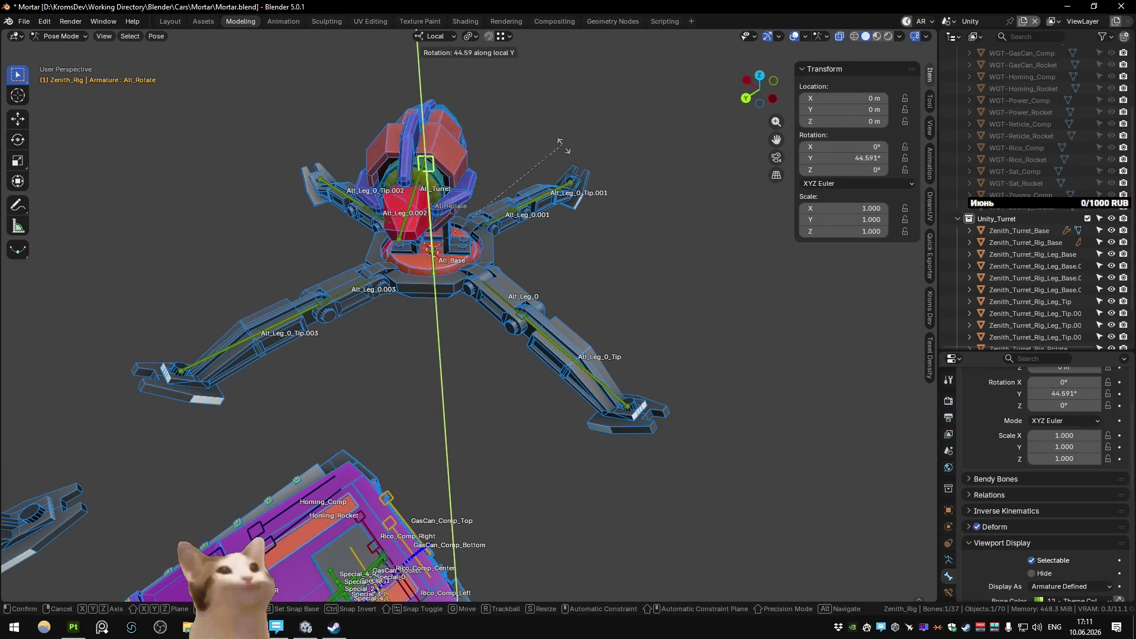
key(Escape)
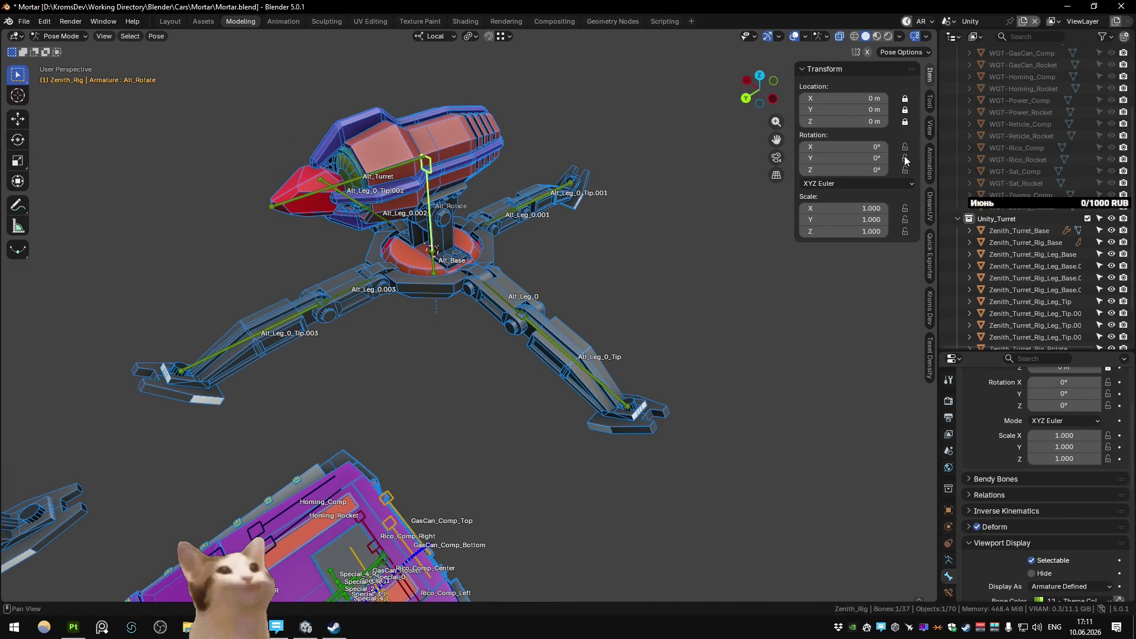
key(r)
key(Return)
key(ctrl+z)
Step: Lock Alt_Turret's Y and Z rotation, test-rotating it around X and undoing
click(355, 182)
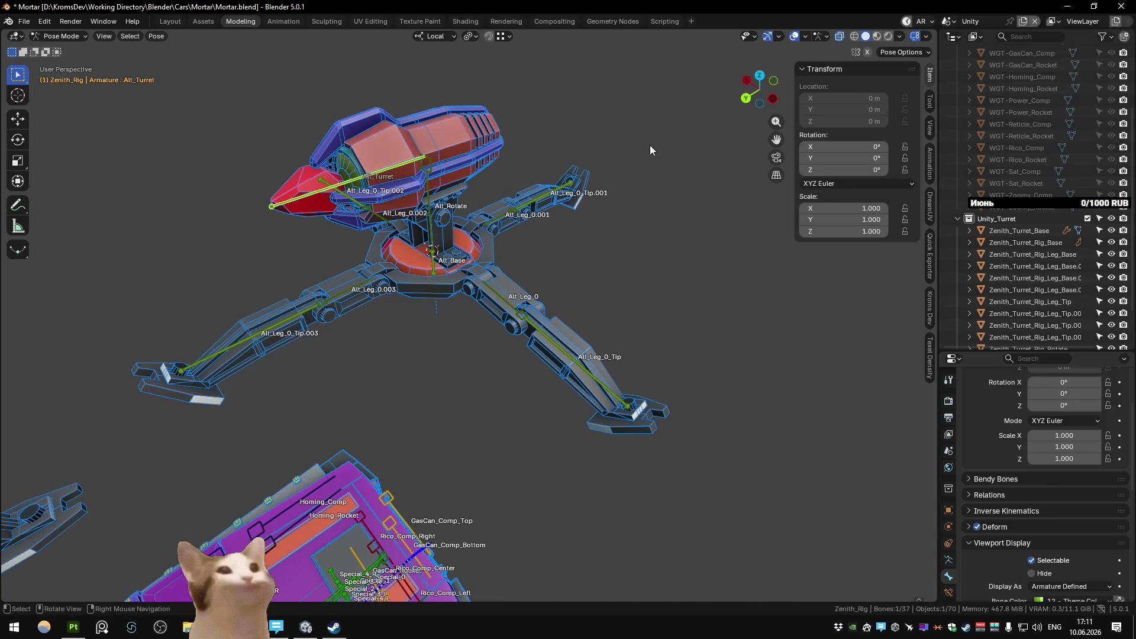
key(r)
key(x)
key(Return)
key(ctrl+z)
drag(905, 159, 904, 182)
key(r)
key(Return)
Step: Lock all rotation axes of Alt_Base except X and save Mortar.blend
key(ctrl+z)
click(448, 280)
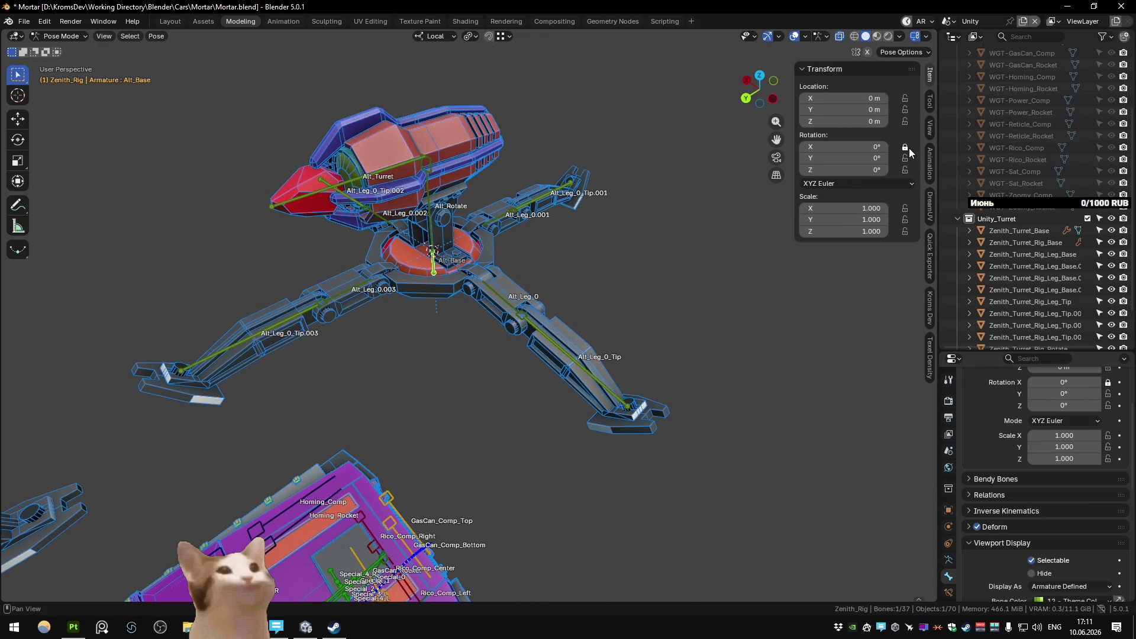
drag(905, 147, 904, 170)
key(r)
key(Escape)
click(905, 146)
key(ctrl+s)
scroll(down, 3)
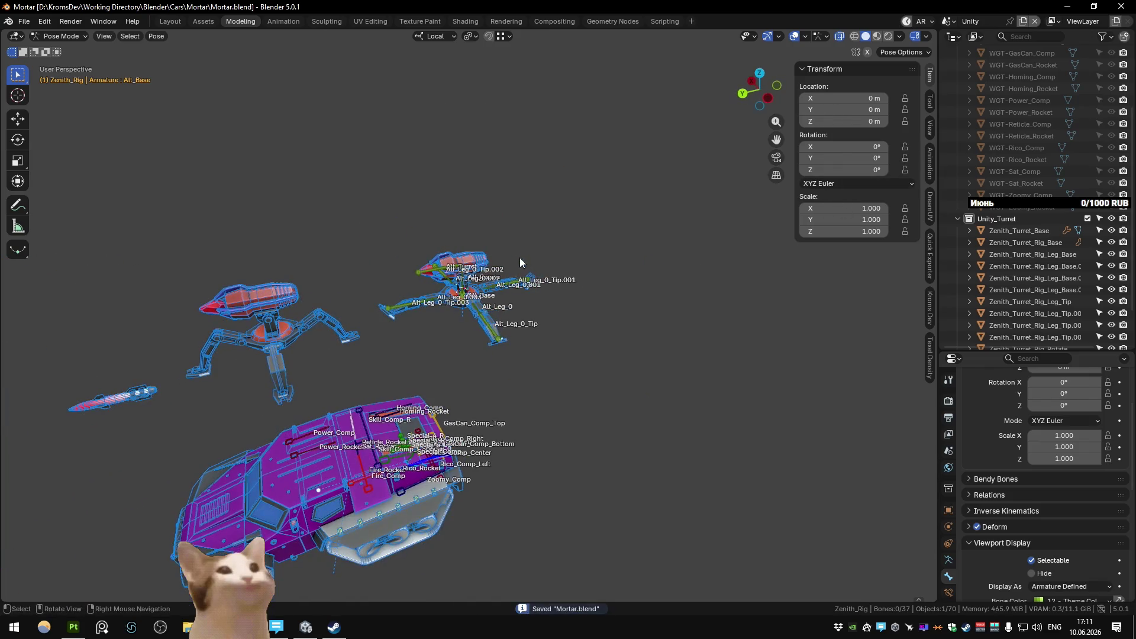
scroll(up, 3)
Step: Bring up the Animation workspace showing Zenith_Special's keyframes
drag(437, 314, 454, 218)
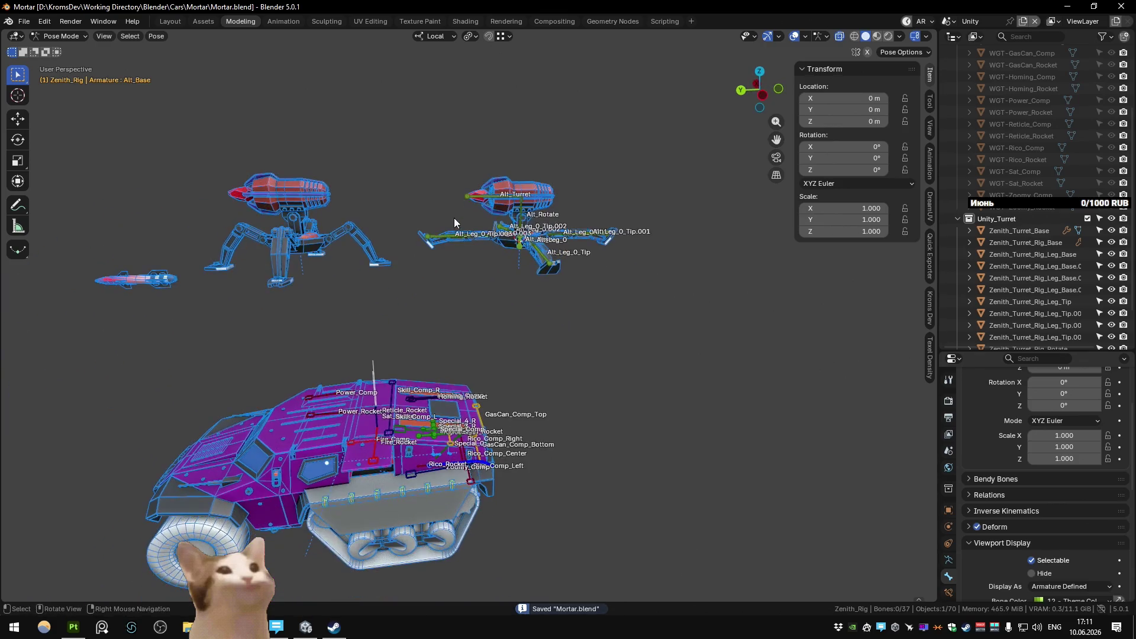
click(283, 20)
scroll(down, 3)
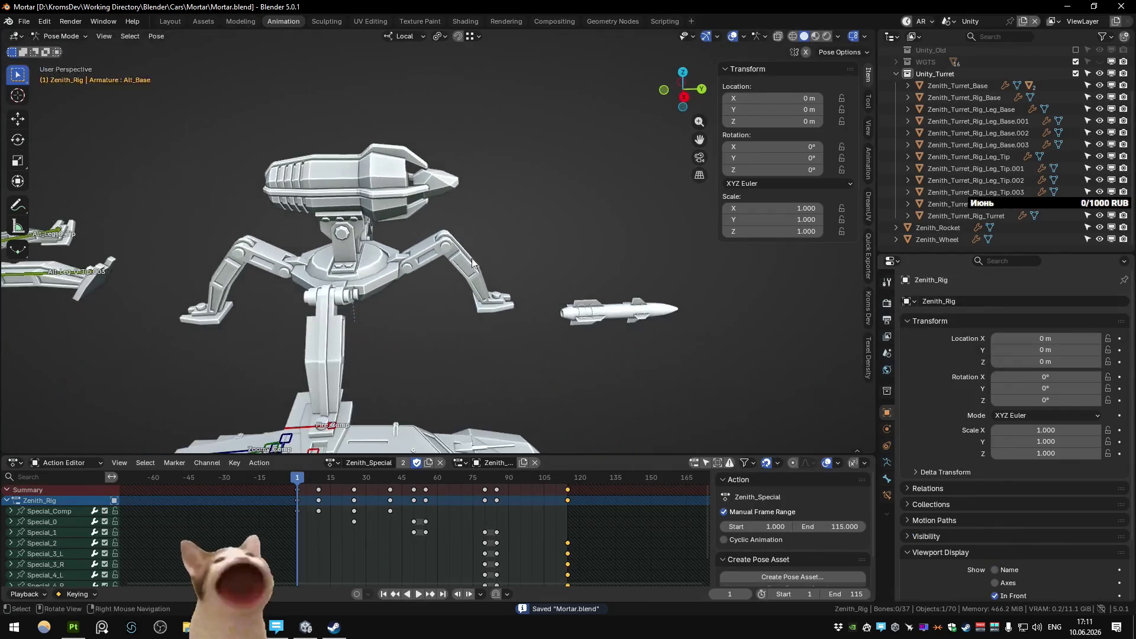
Step: Make a single-user copy of Zenith_Special and rename it Zenith_AltSpecial
drag(532, 232, 506, 223)
click(429, 463)
double_click(385, 463)
text(Zenith_AltSpeci)
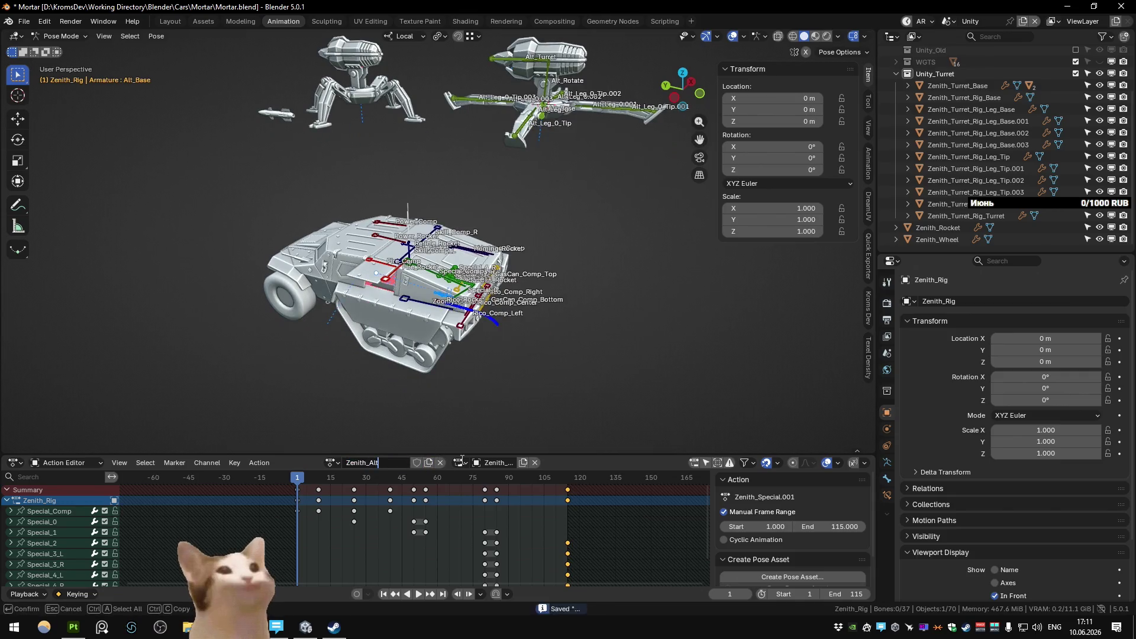
text(al)
key(Return)
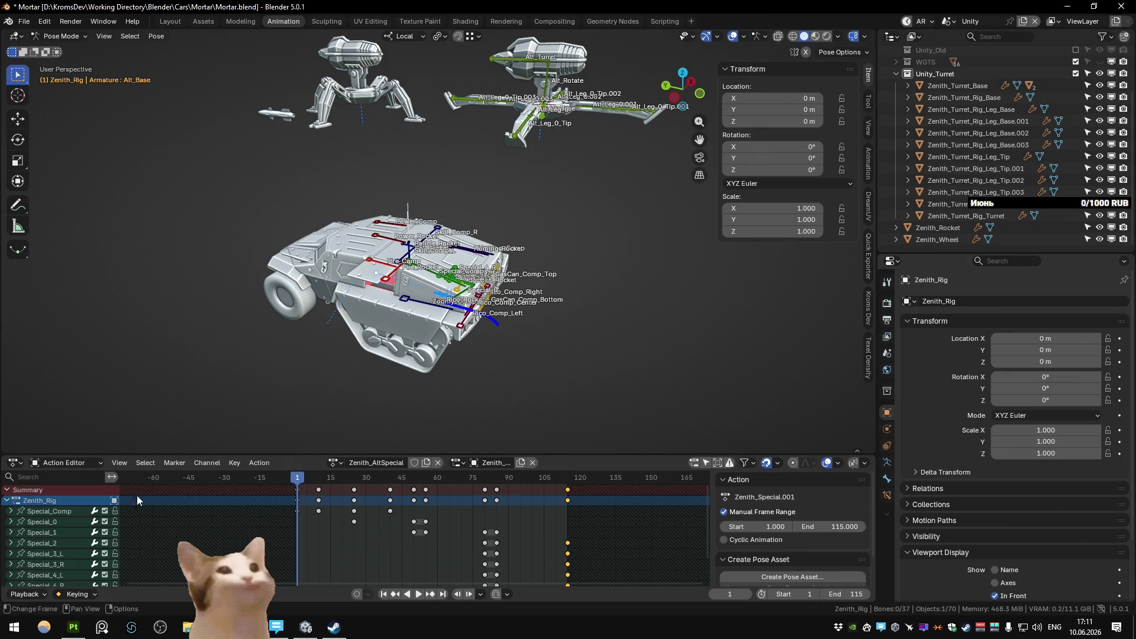
Step: Delete the extra Special channels keeping only Special_Comp, enable Fake User, and save the blend file
click(43, 521)
click(64, 552)
key(x)
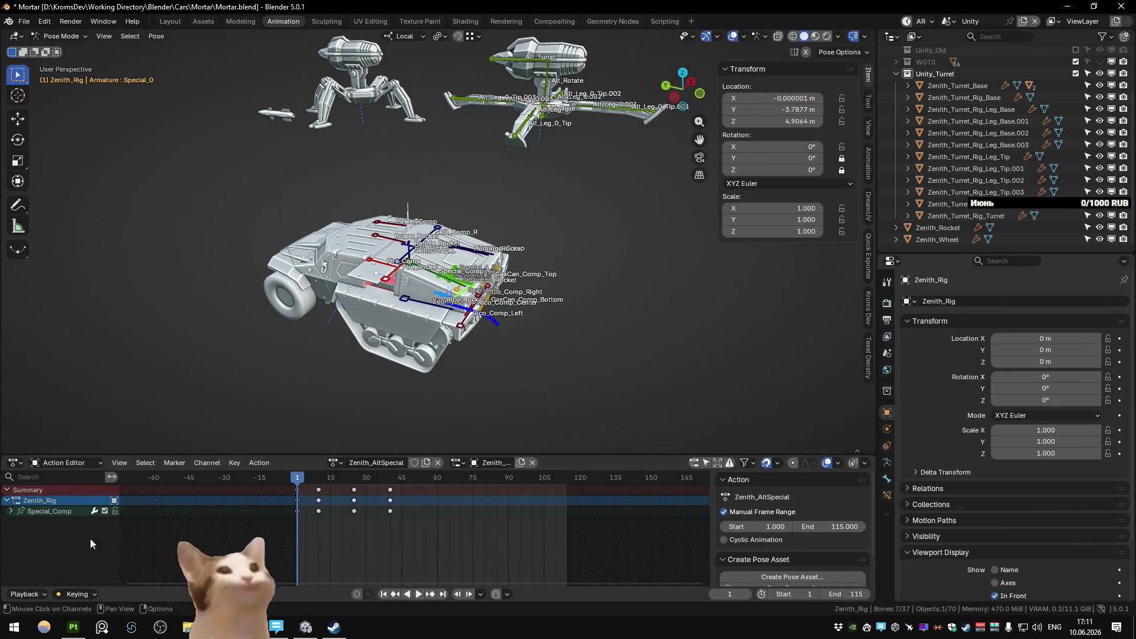
click(414, 463)
key(ctrl+s)
Step: Play back the action, glance at the NLA tracks, and preview the compartment opening in the 3D view
drag(522, 280, 468, 279)
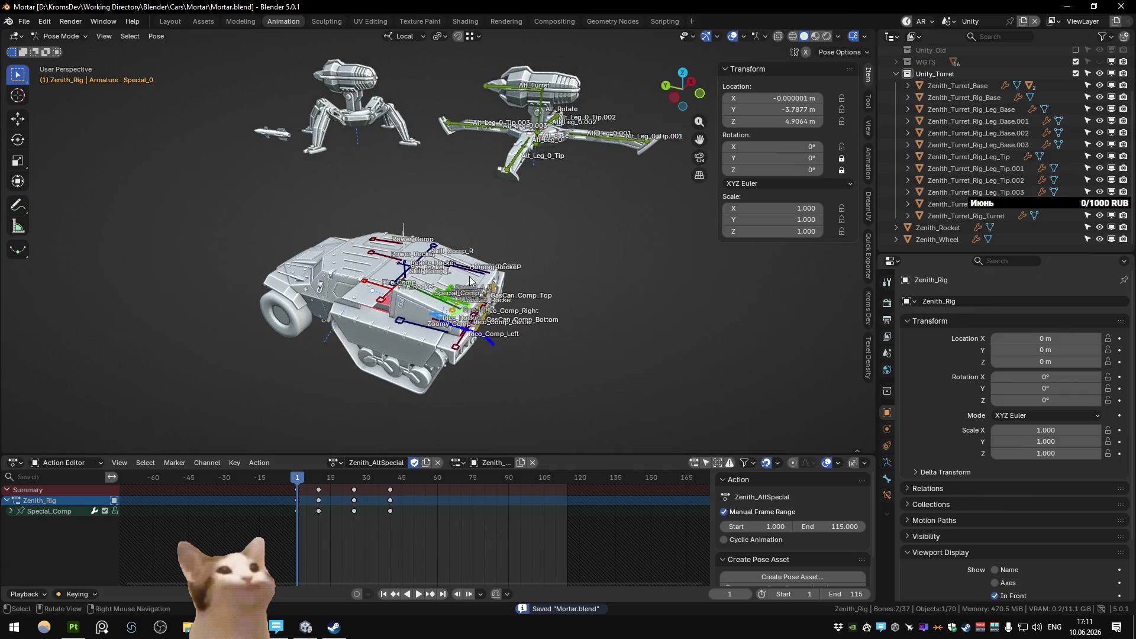
key(space)
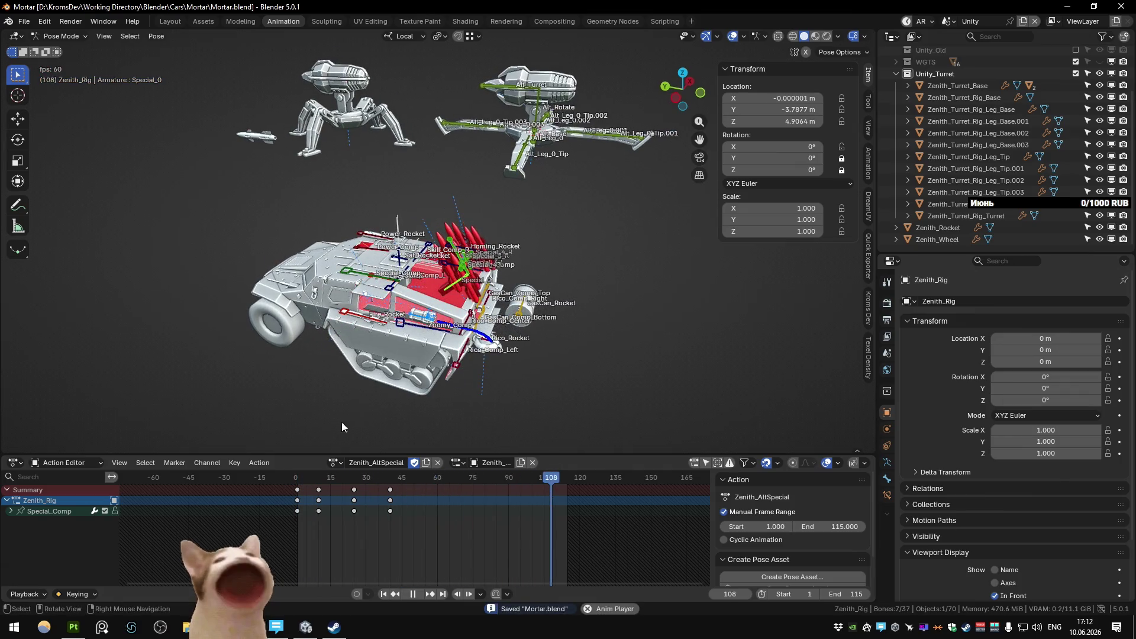
key(Escape)
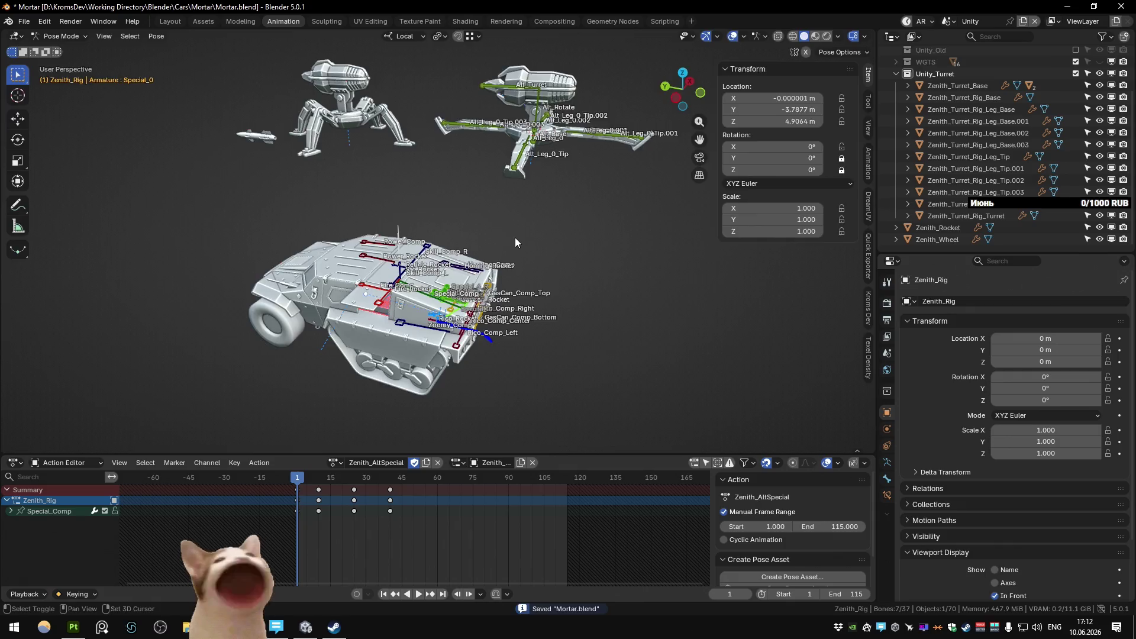
click(15, 36)
click(169, 133)
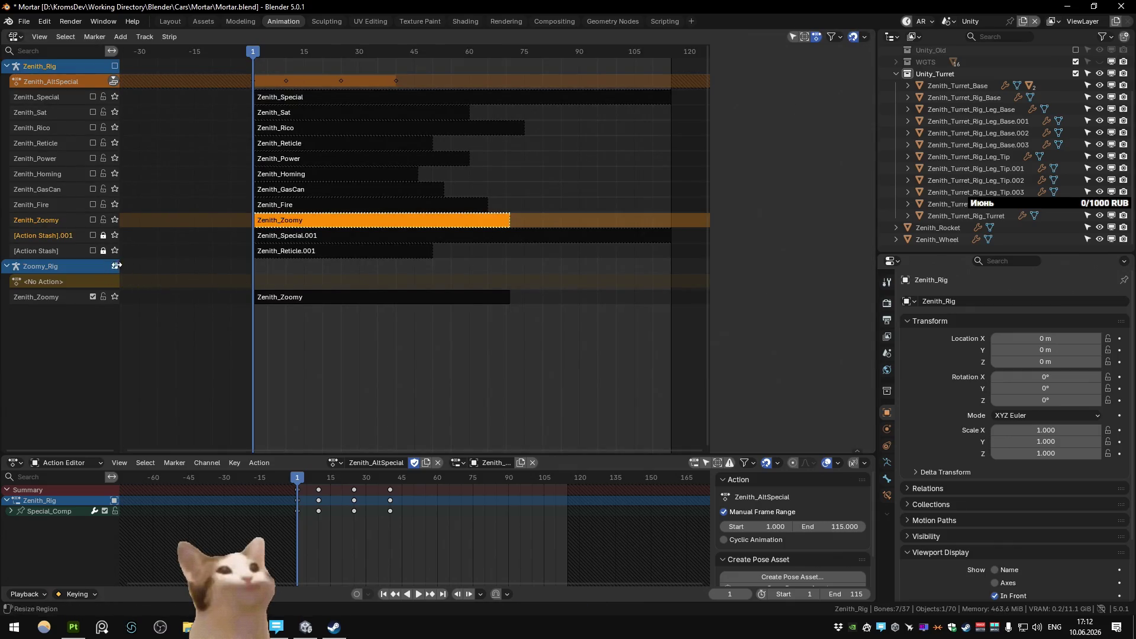
key(shift+F5)
scroll(up, 3)
scroll(up, 3)
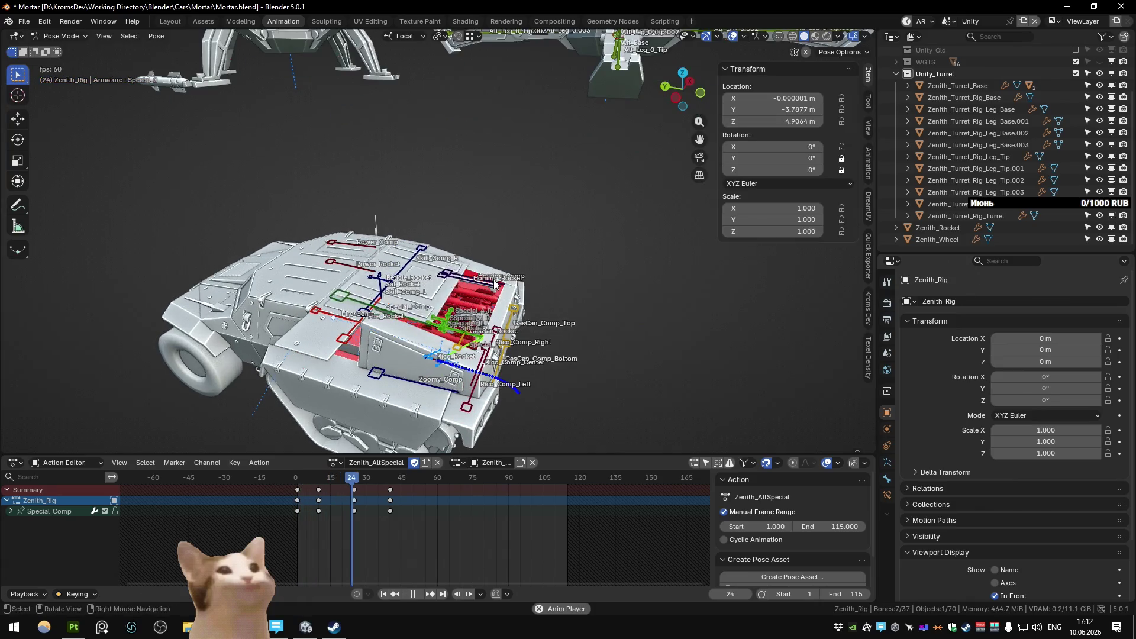
key(space)
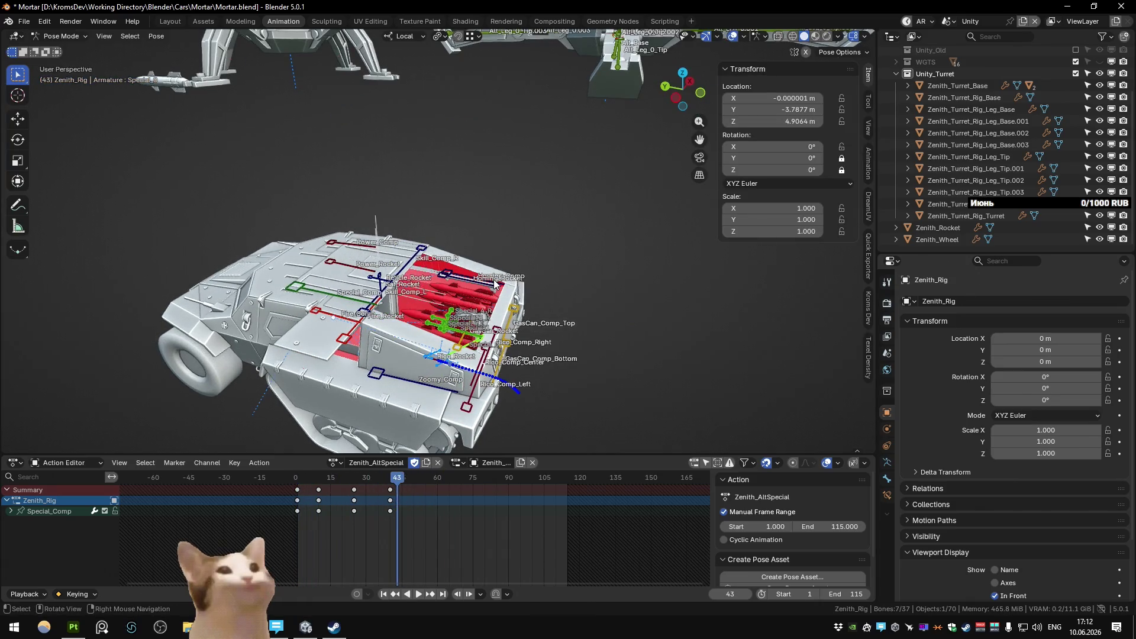
scroll(down, 3)
scroll(down, 3)
Step: Select the Alt turret rig with Alt_Base as the active bone in an orthographic side view
click(526, 151)
click(557, 118)
key(KP_3)
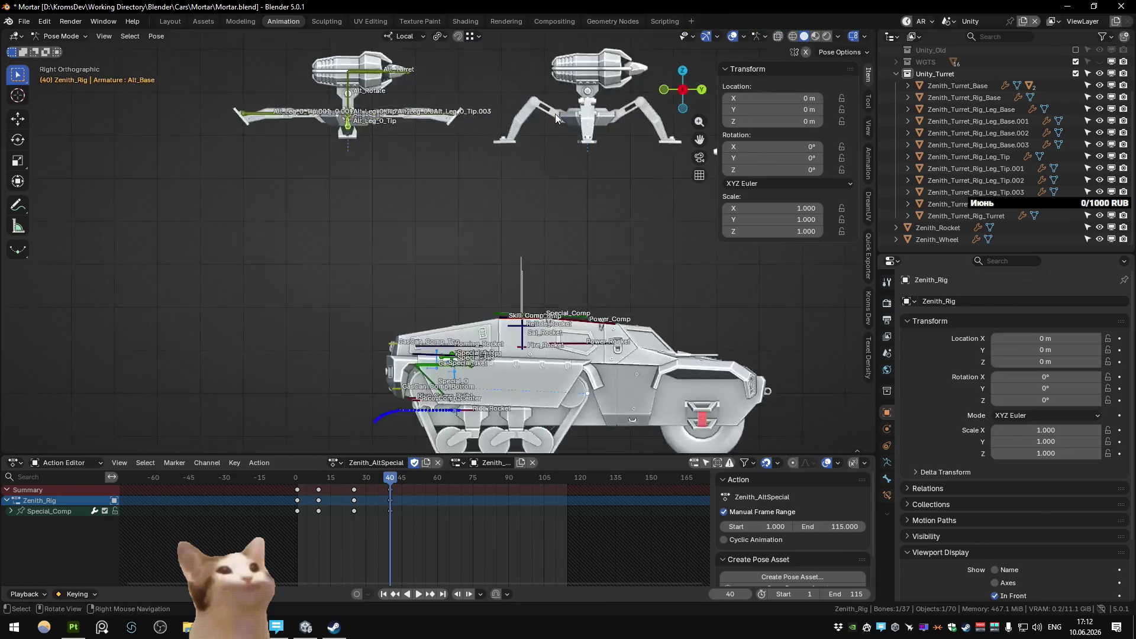
Step: From the orthographic views, move the Alt turret rig onto the vehicle roof
key(KP_1)
key(KP_3)
key(ctrl+KP_3)
key(g)
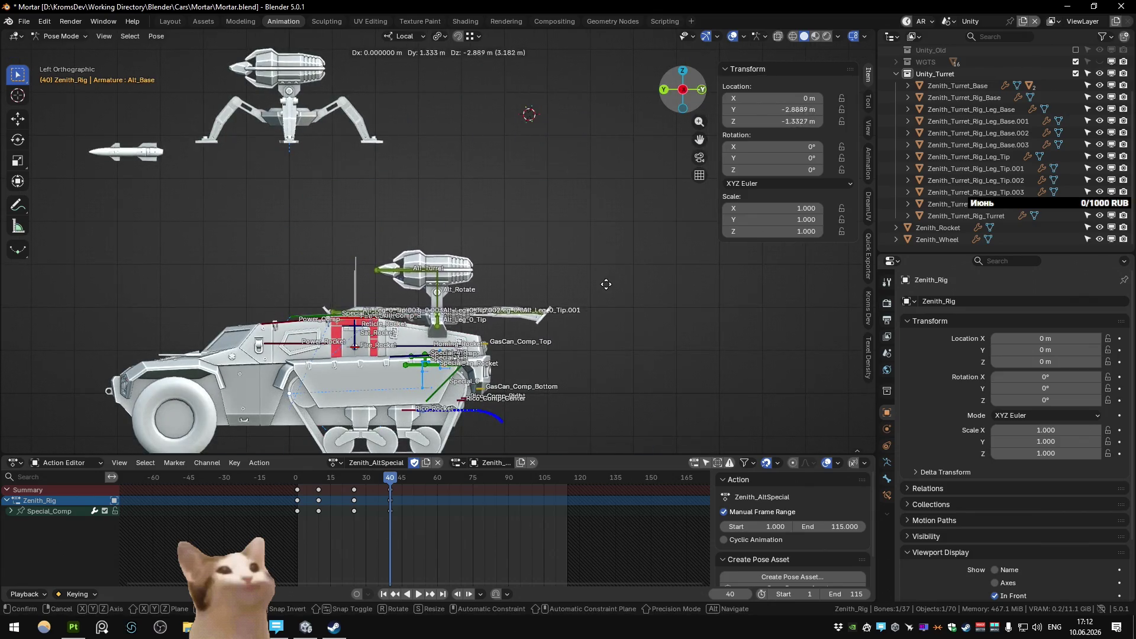
click(604, 284)
drag(451, 314, 590, 299)
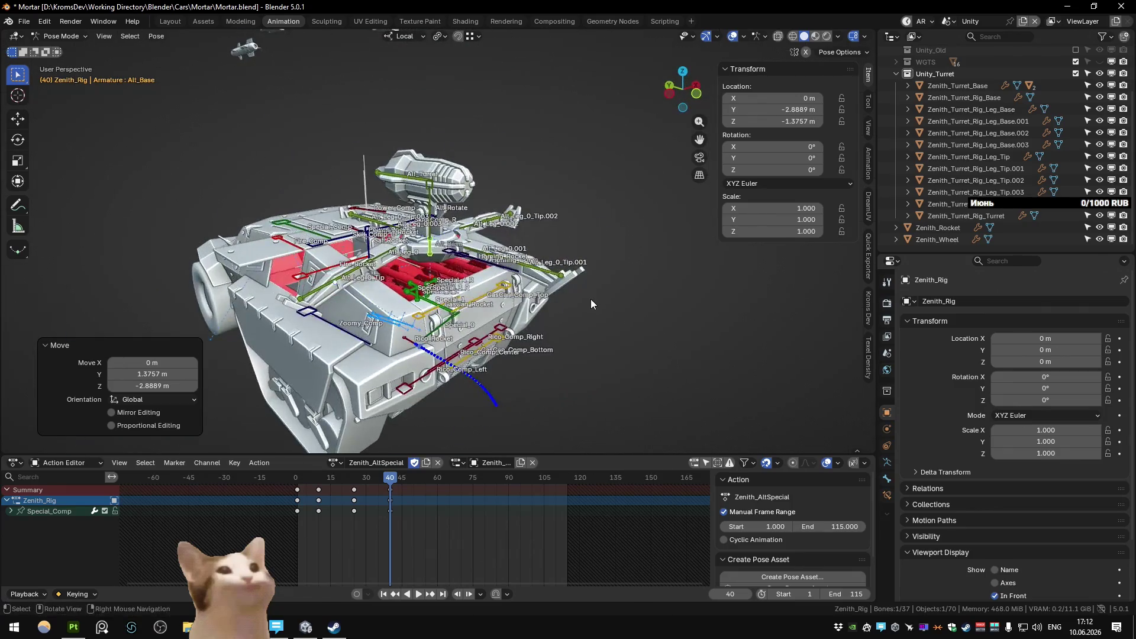
scroll(up, 3)
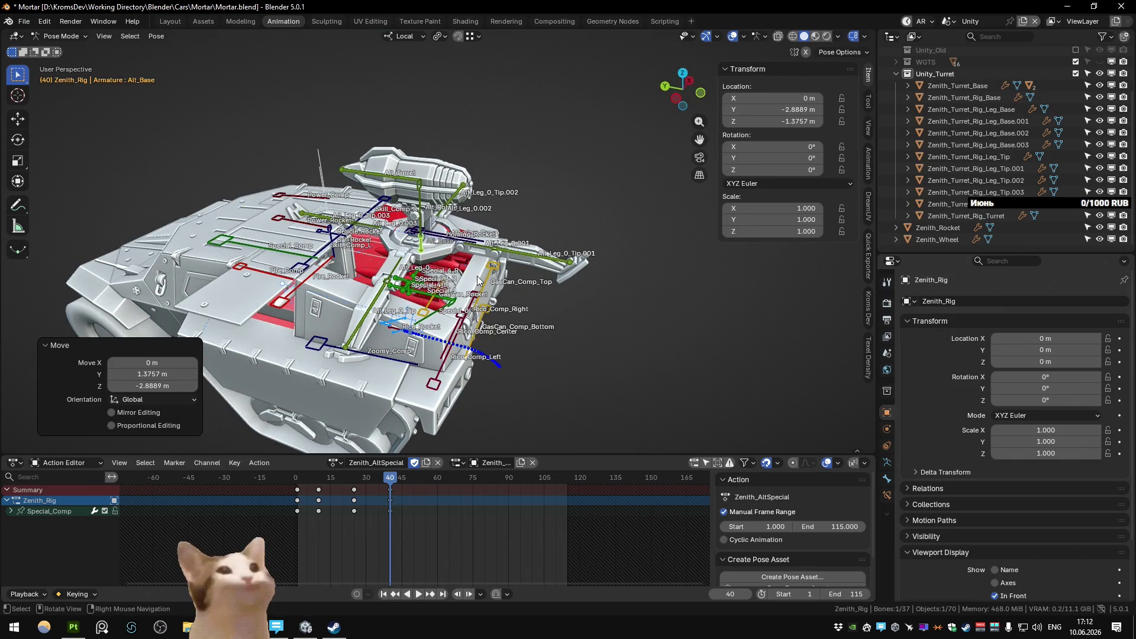
drag(440, 271, 613, 237)
scroll(up, 3)
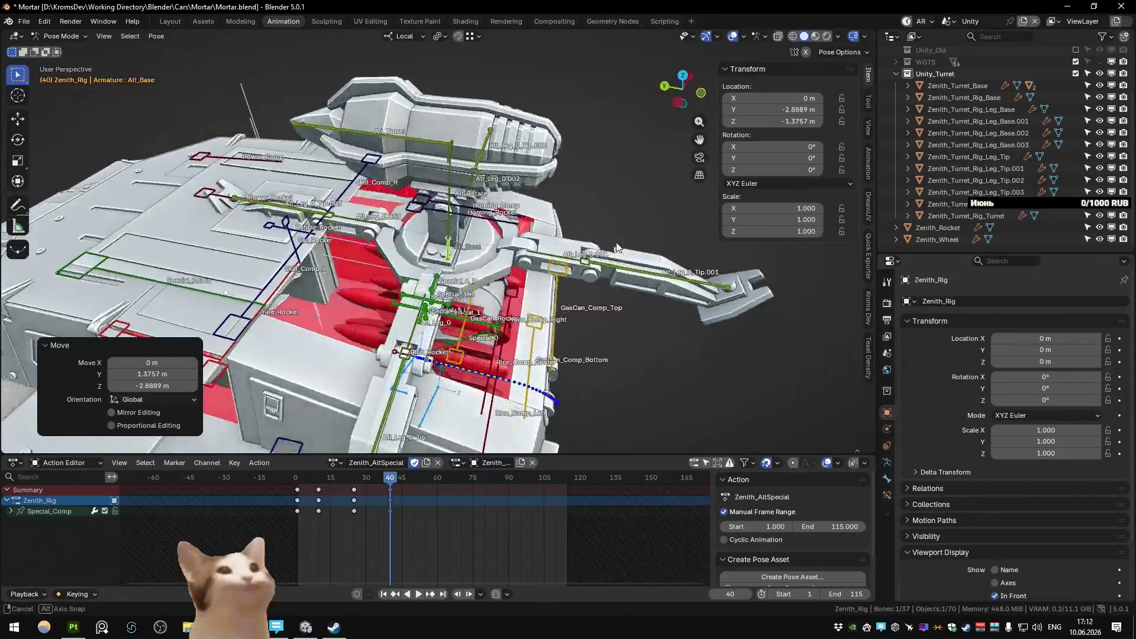
Step: Reposition the Alt_Base bone along Y and Z to sit at the right spot on the roof
key(g)
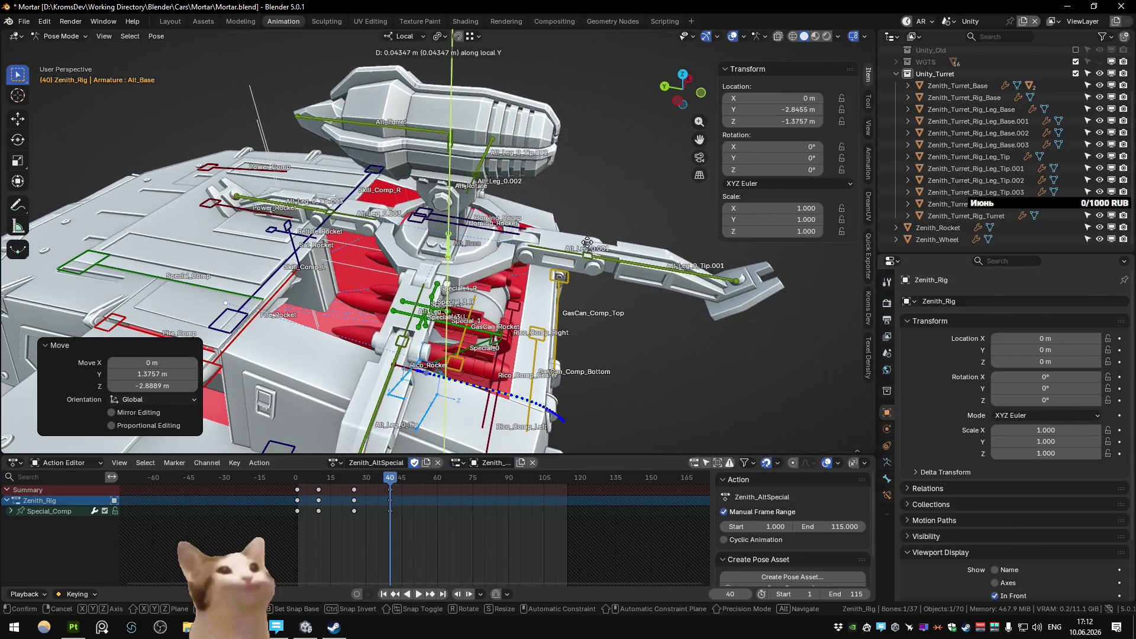
click(587, 250)
key(comma)
click(587, 239)
key(period)
click(587, 217)
key(g)
scroll(down, 3)
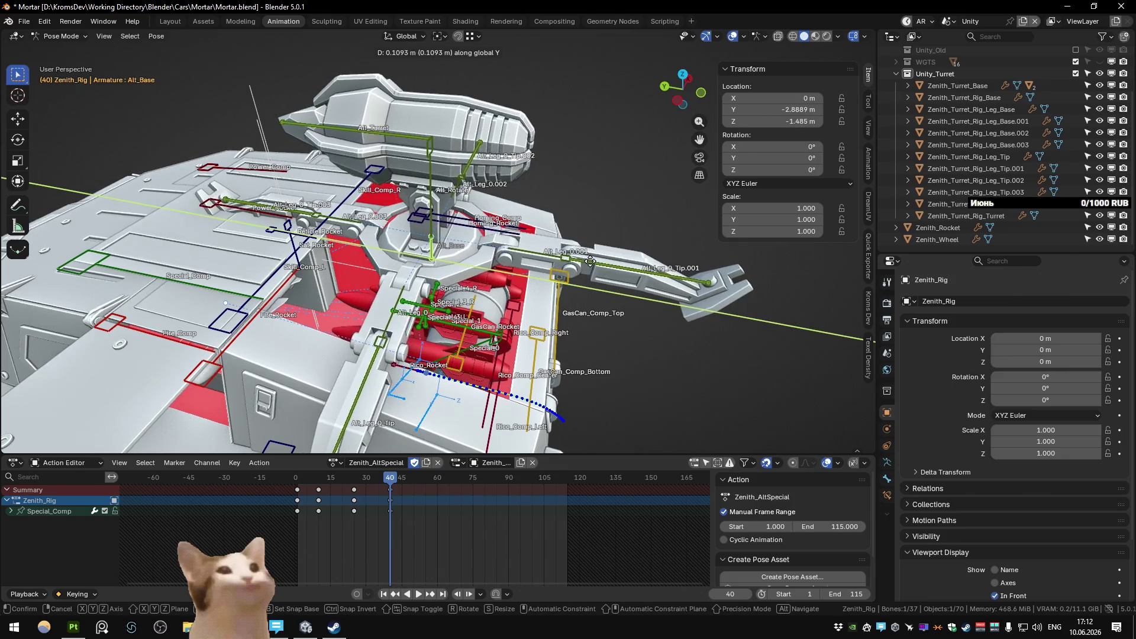
click(563, 279)
Step: Fine-tune Alt_Base's height along Z and key its location at frame 40
key(KP_3)
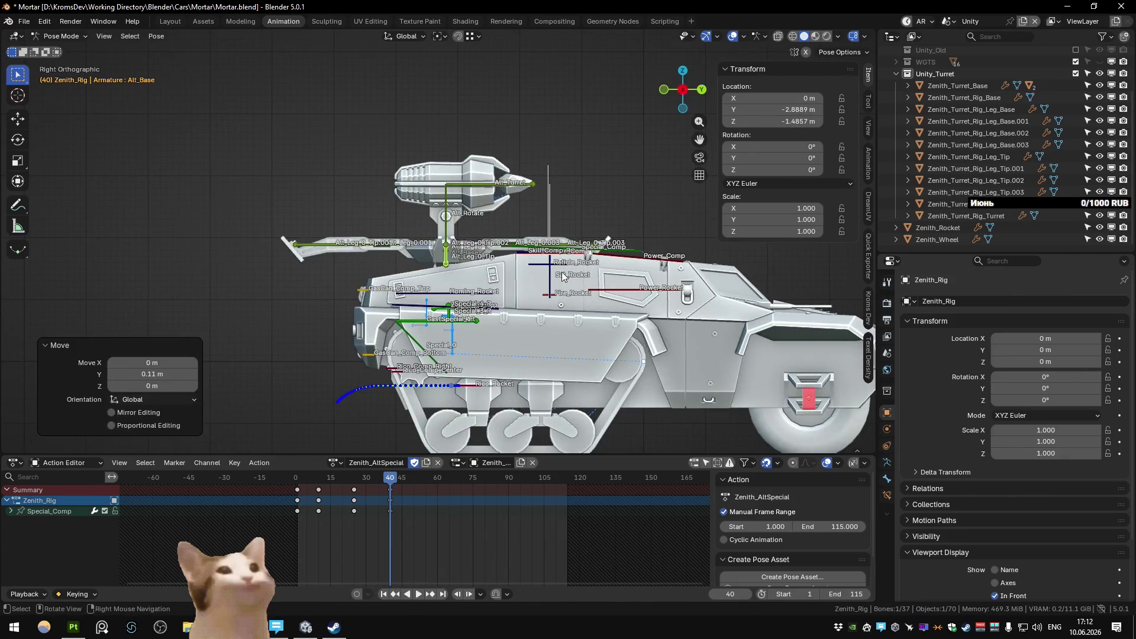
key(g)
key(z)
drag(564, 277, 570, 326)
click(530, 341)
key(k)
click(568, 332)
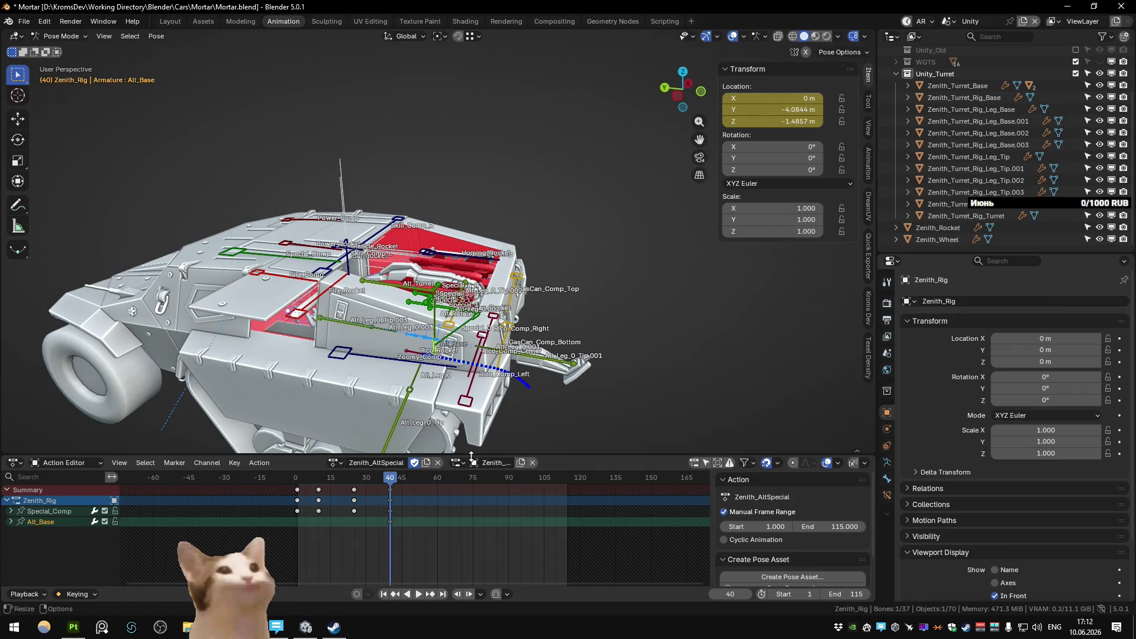
Step: At frame 60, raise Alt_Base along Z and key its new location
drag(394, 491, 436, 495)
key(g)
key(z)
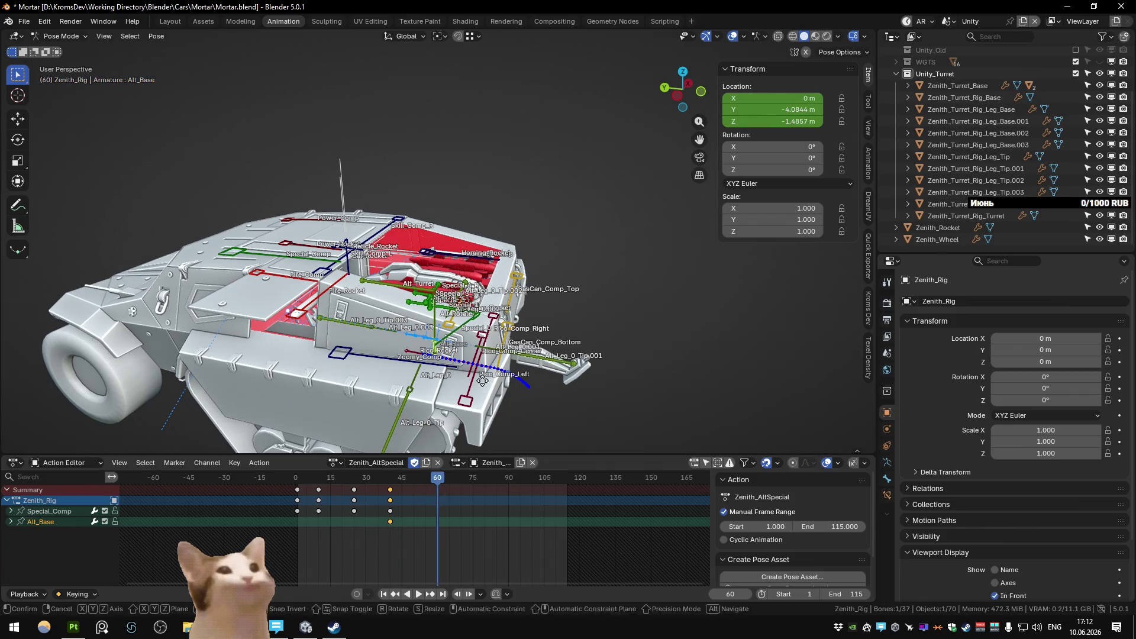
click(522, 253)
drag(522, 254, 525, 238)
key(g)
click(528, 223)
key(k)
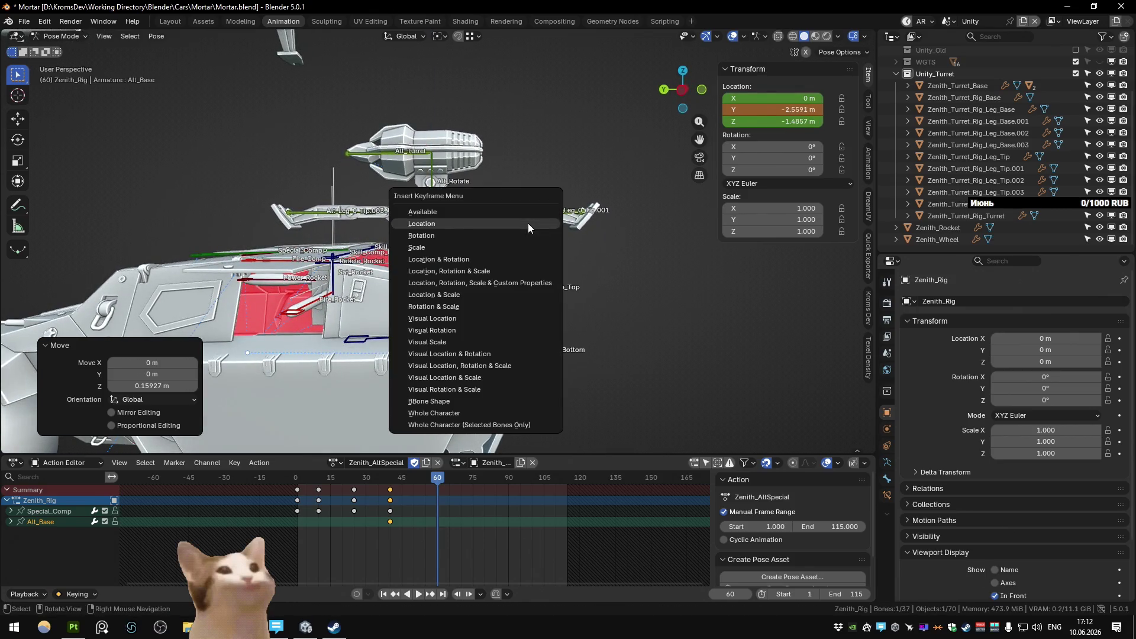
click(542, 290)
Step: Play back the turret lift animation to check the motion
click(348, 480)
key(space)
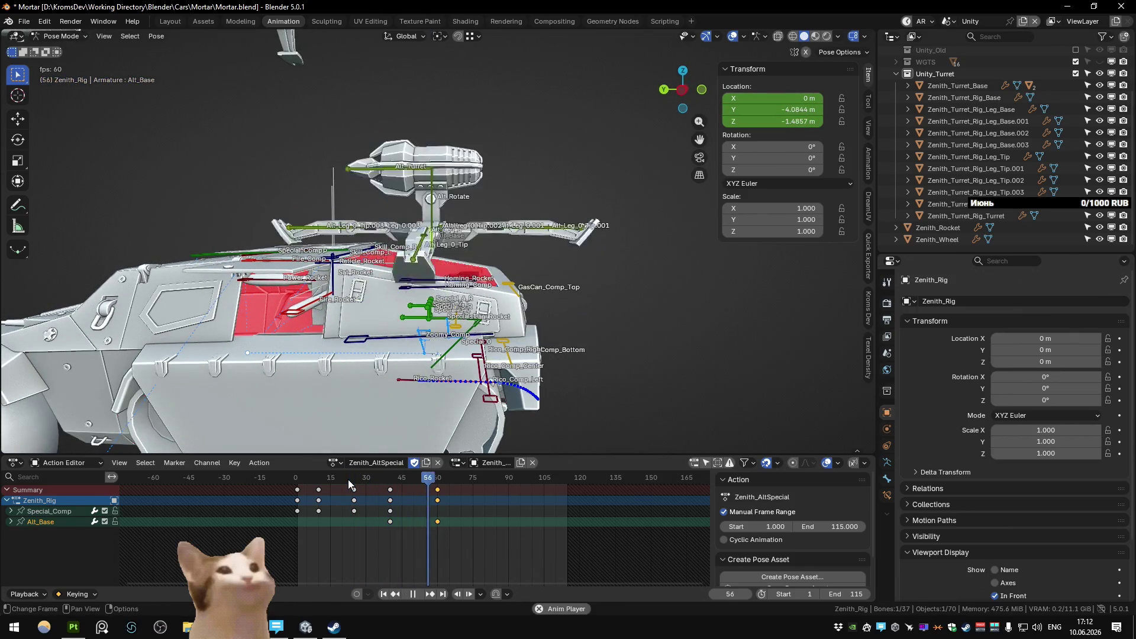
key(space)
drag(427, 356, 497, 237)
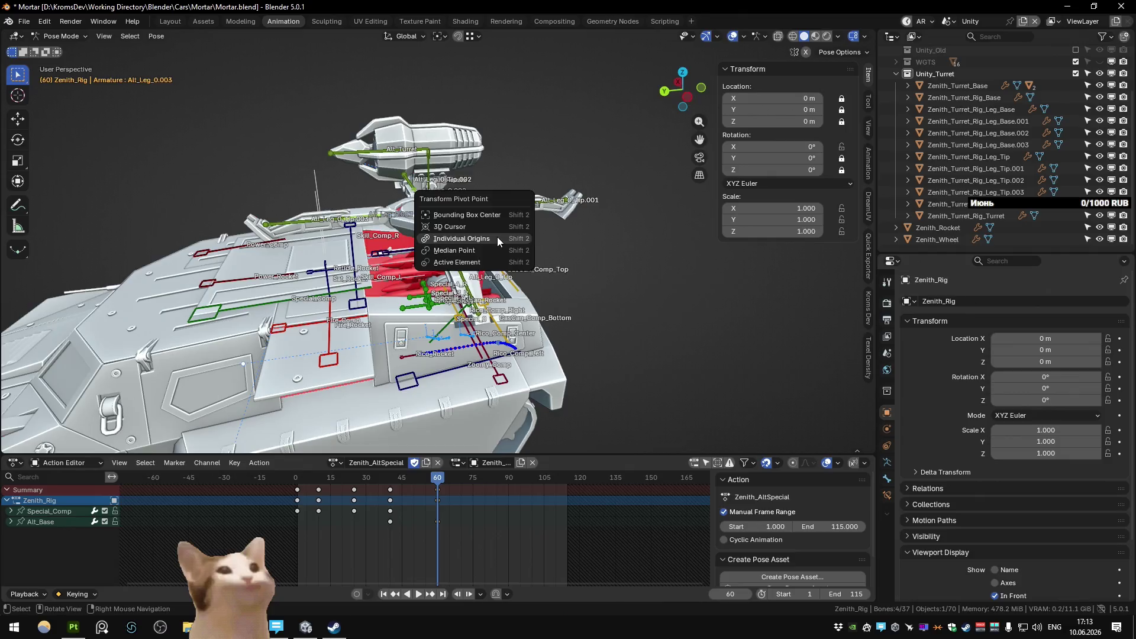
Step: Set the Alt_Leg_0.003 bone's X rotation to -90° in the Transform panel
click(498, 237)
drag(773, 147, 769, 147)
drag(606, 230, 675, 177)
click(757, 147)
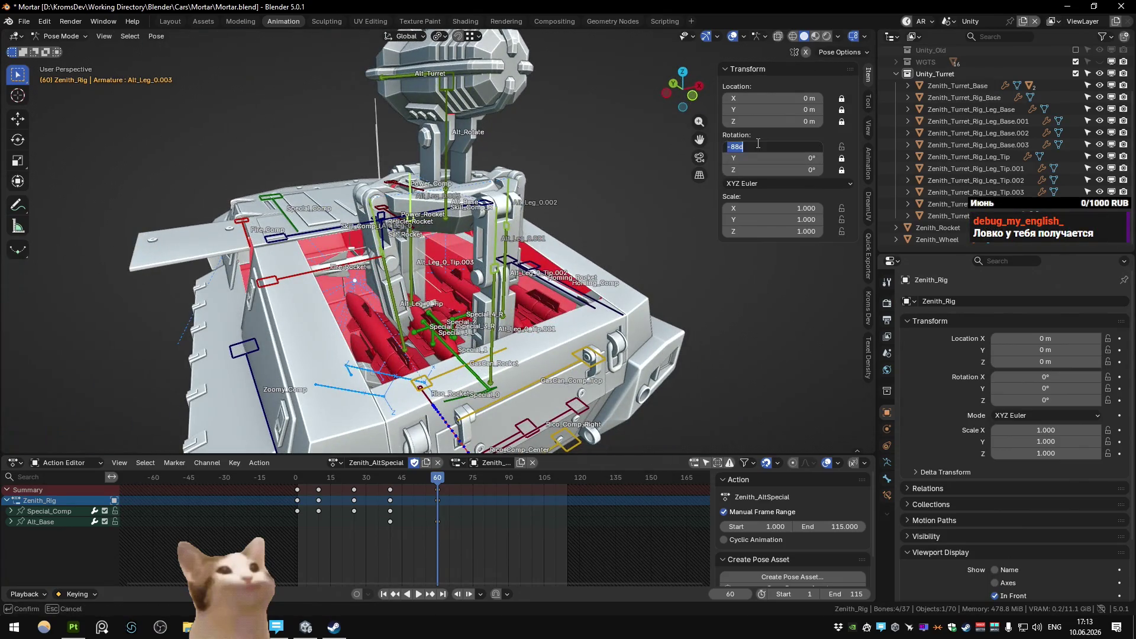
key(Return)
drag(640, 168, 711, 160)
Step: Select the remaining Alt_Leg bones (0, 0.001, 0.002) for the same -90° fold
click(380, 218)
click(513, 222)
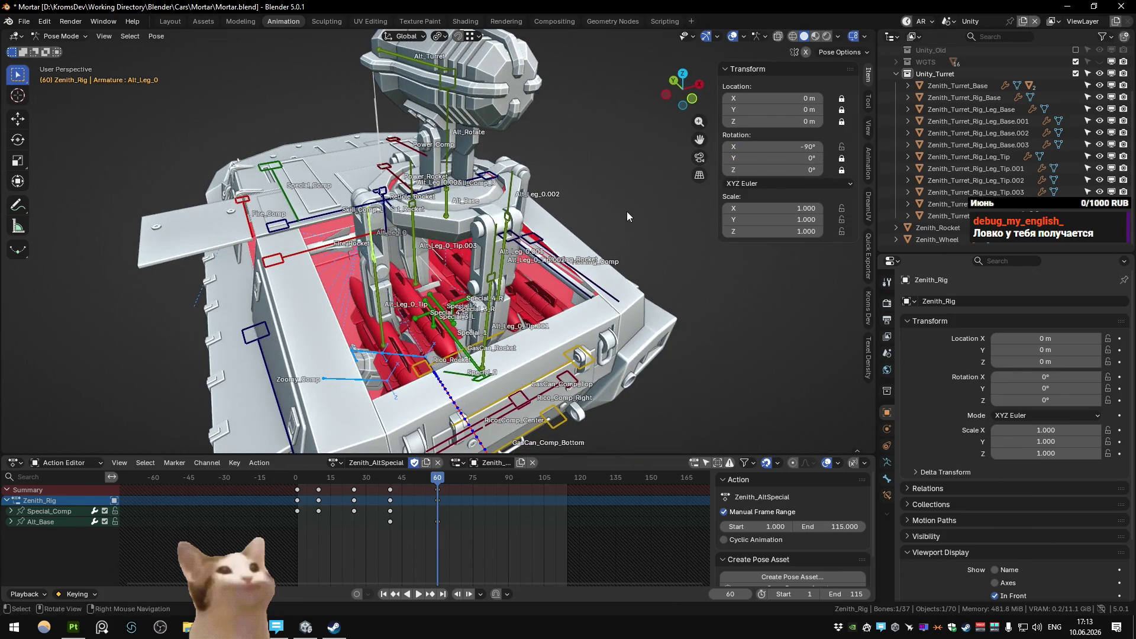
drag(514, 222, 710, 169)
drag(779, 157, 467, 246)
click(418, 242)
click(492, 235)
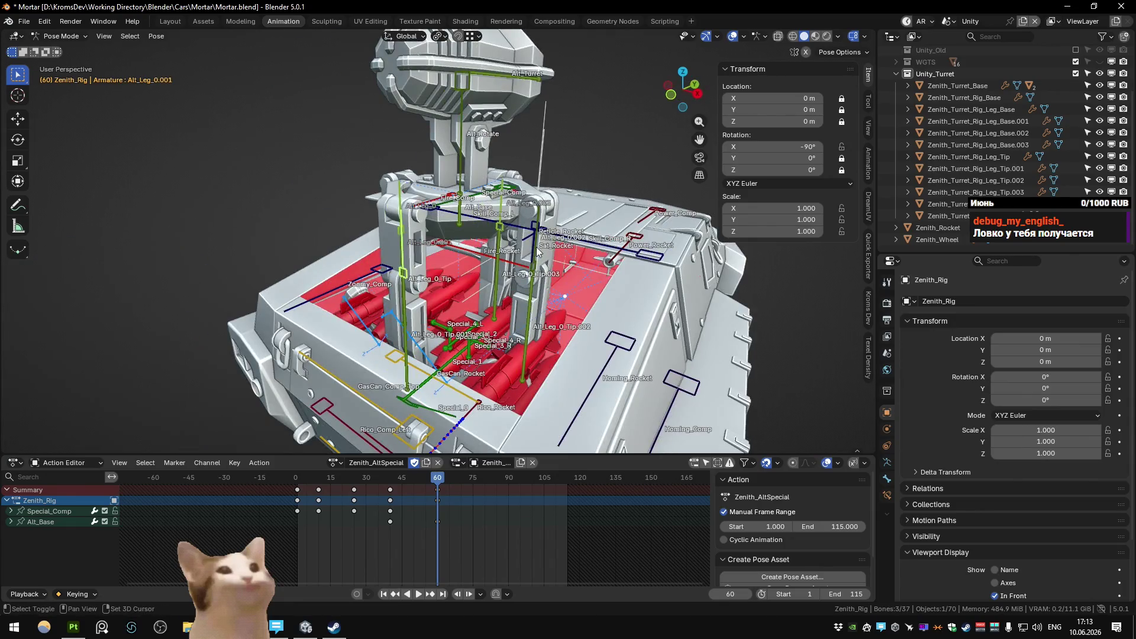
drag(538, 252, 585, 272)
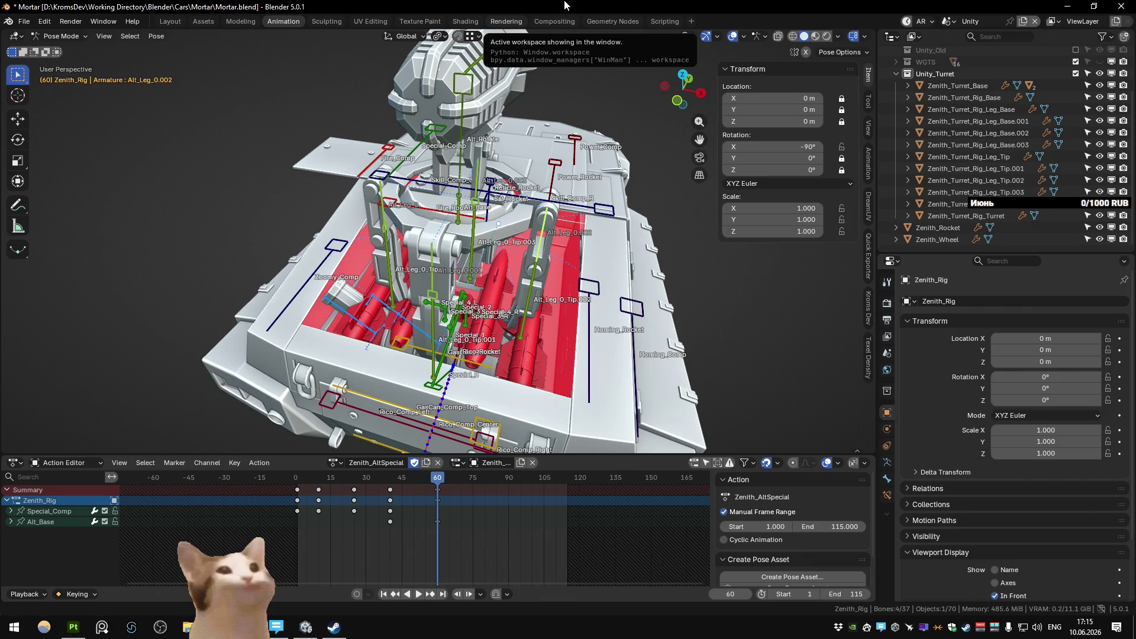
drag(557, 297, 611, 270)
Step: Key the four Alt_Leg bones' -90° rotation at frame 60
key(k)
click(567, 321)
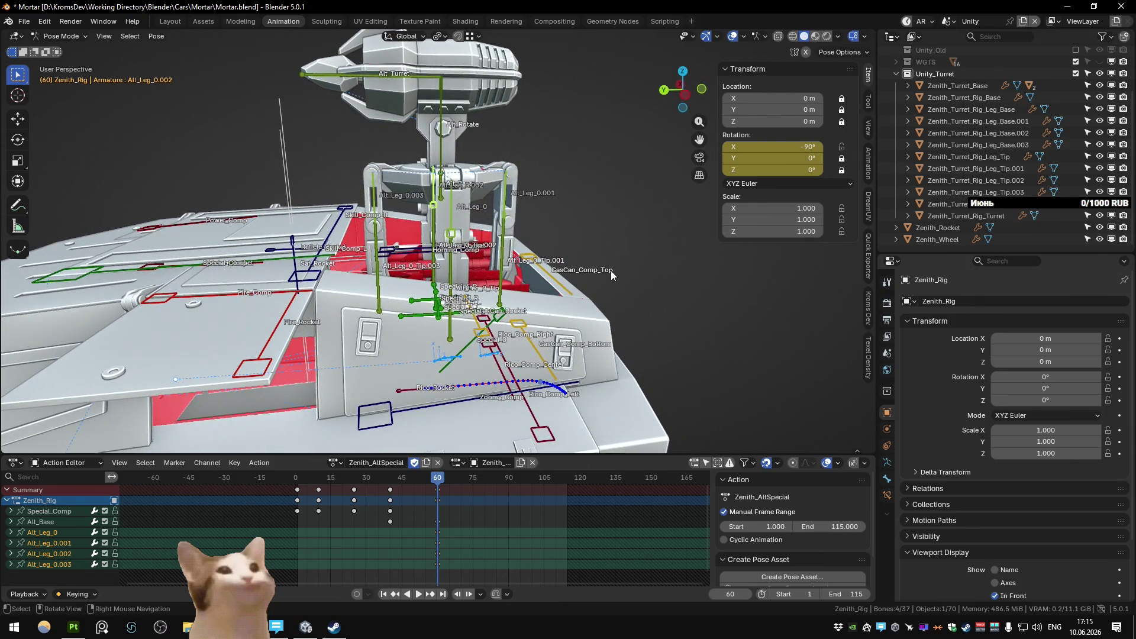
drag(611, 271, 400, 252)
Step: Select the three Alt_Leg_0_Tip bones, set their X rotation to -15°, and key the rotation
click(400, 252)
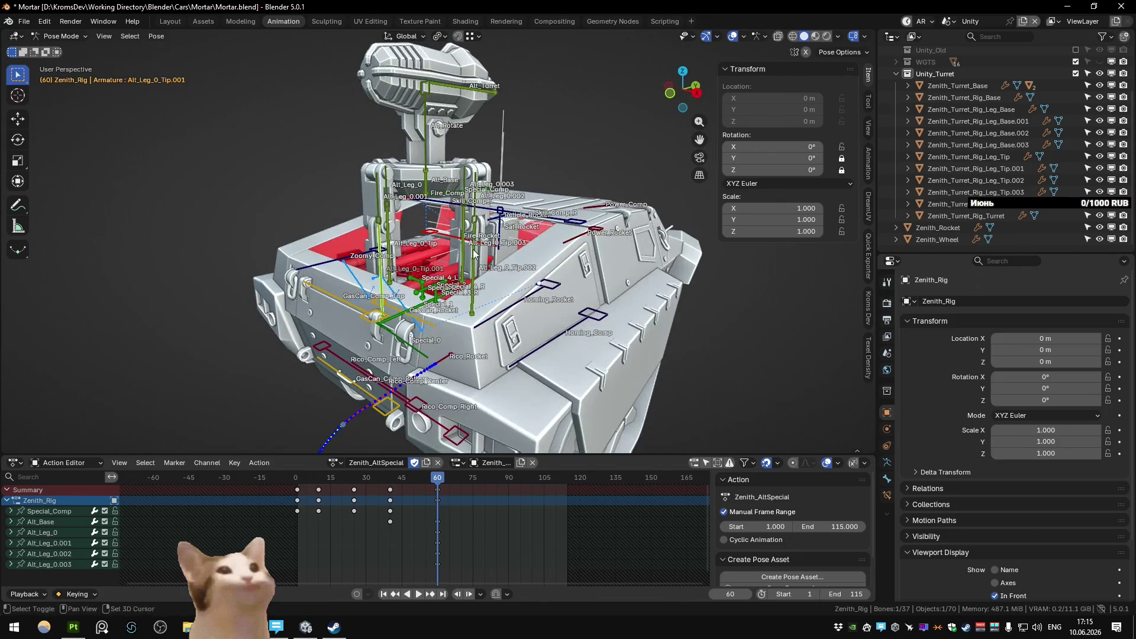
click(377, 251)
drag(401, 251, 400, 249)
click(388, 257)
drag(773, 146, 800, 150)
click(799, 149)
text(-15)
key(Return)
key(k)
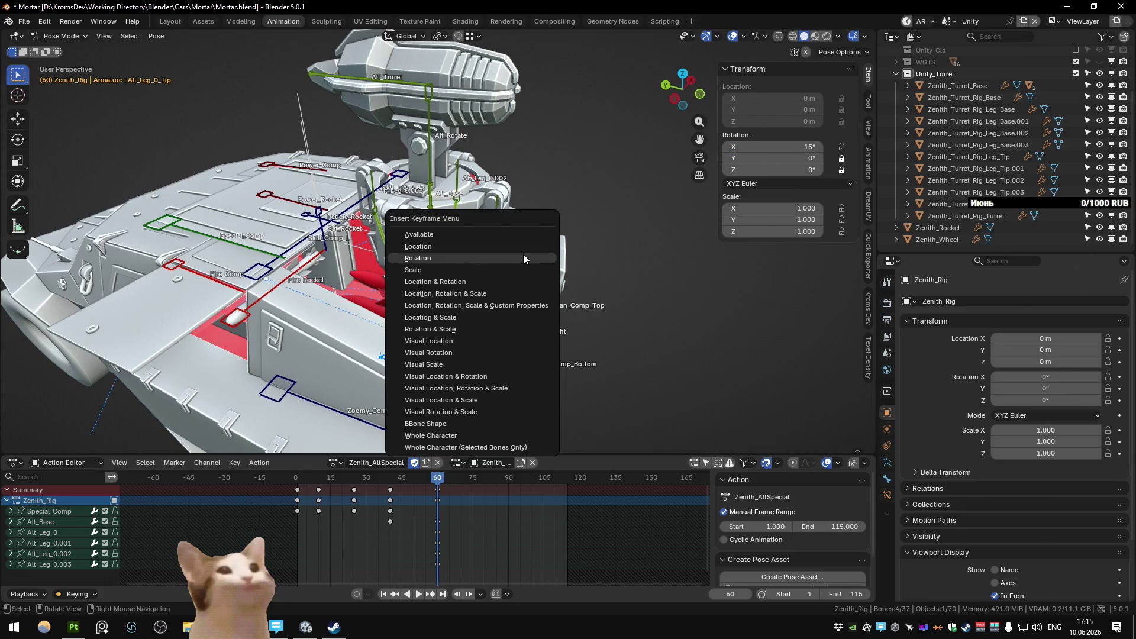
click(524, 257)
scroll(down, 3)
drag(523, 261, 517, 276)
scroll(up, 3)
scroll(up, 3)
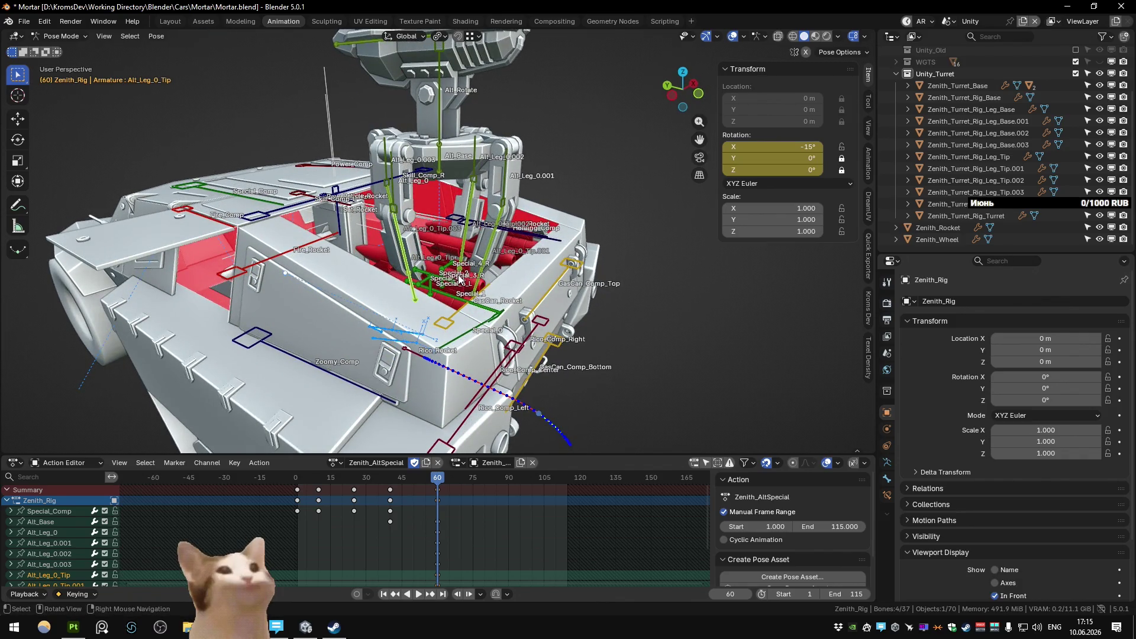
drag(458, 278, 510, 238)
scroll(down, 3)
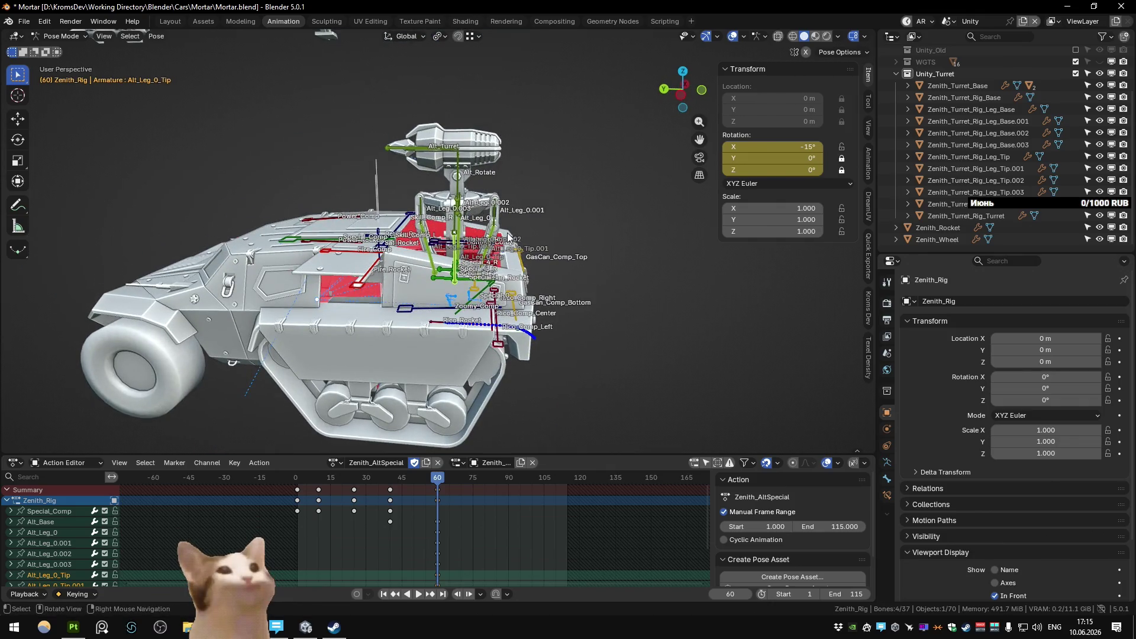
scroll(up, 3)
drag(510, 238, 512, 242)
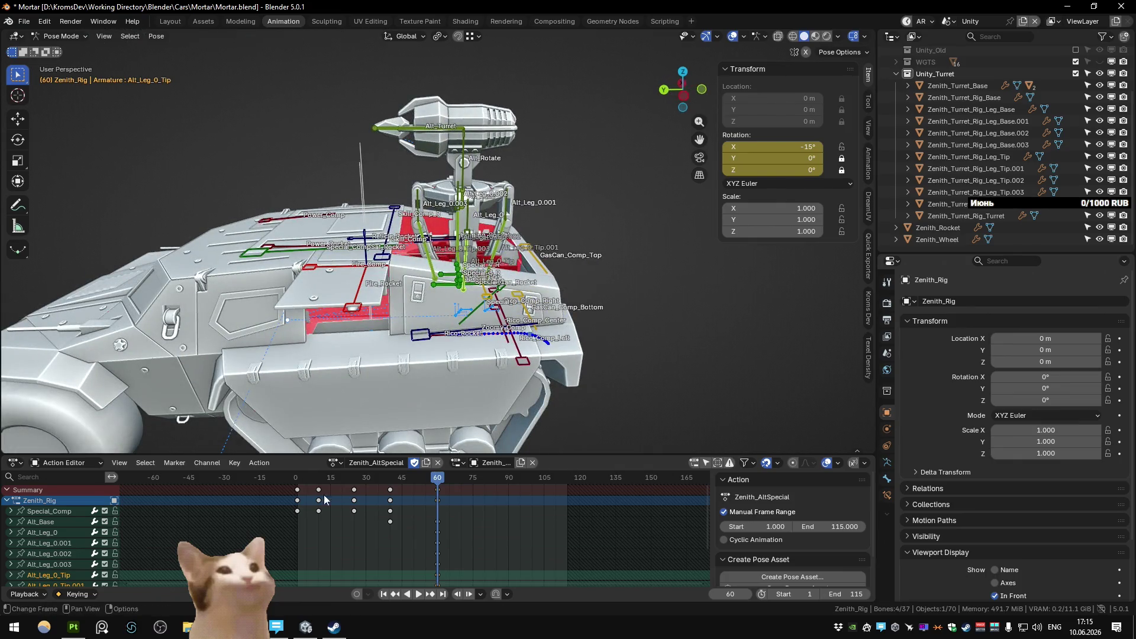
Step: Play the leg-folding animation back several times from the first frame
key(space)
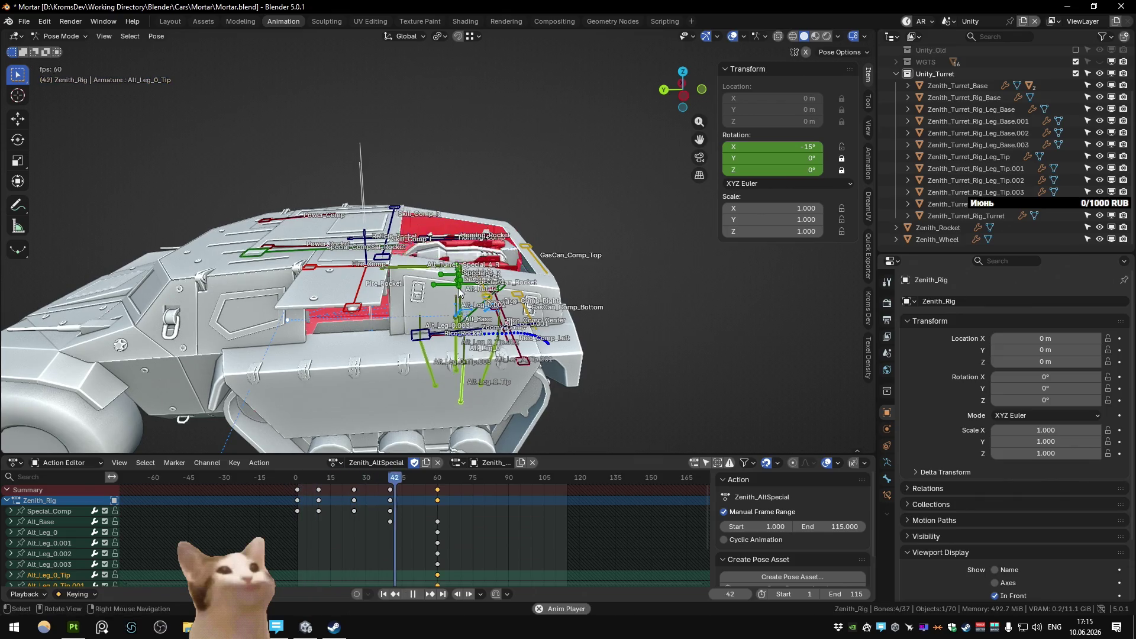
key(space)
key(shift+Left)
key(space)
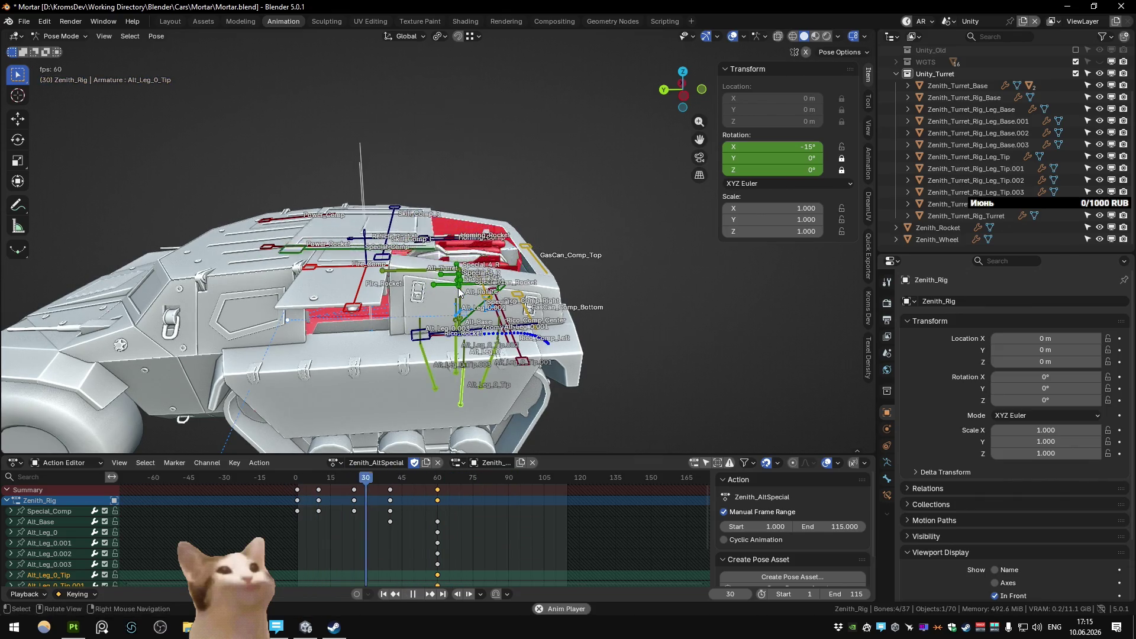
key(Escape)
key(space)
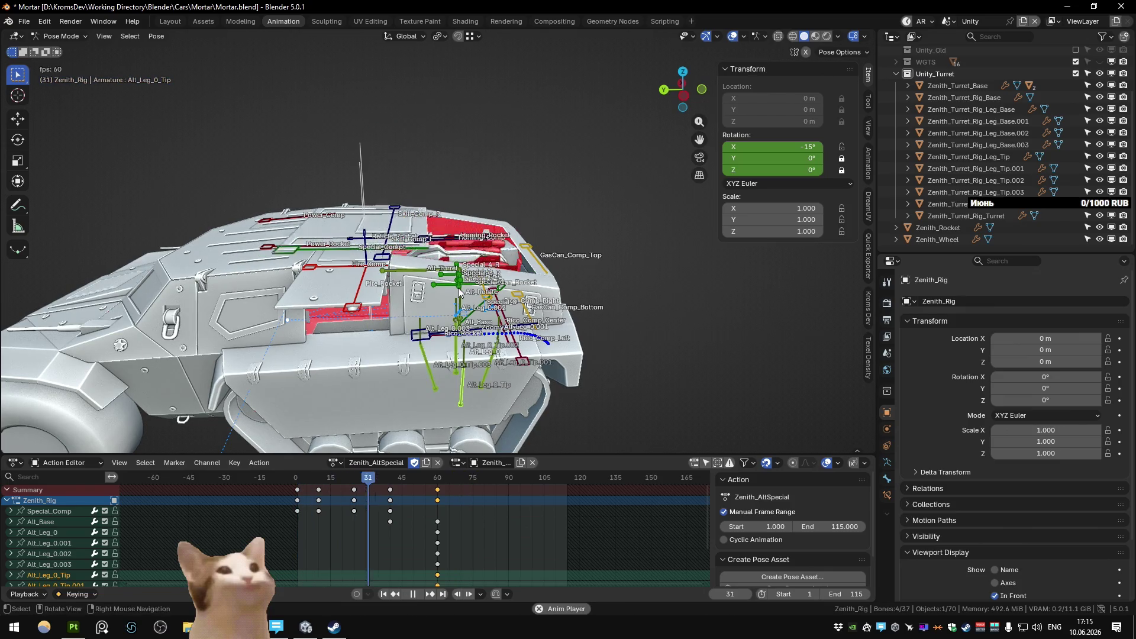
key(space)
drag(506, 507, 485, 579)
scroll(down, 3)
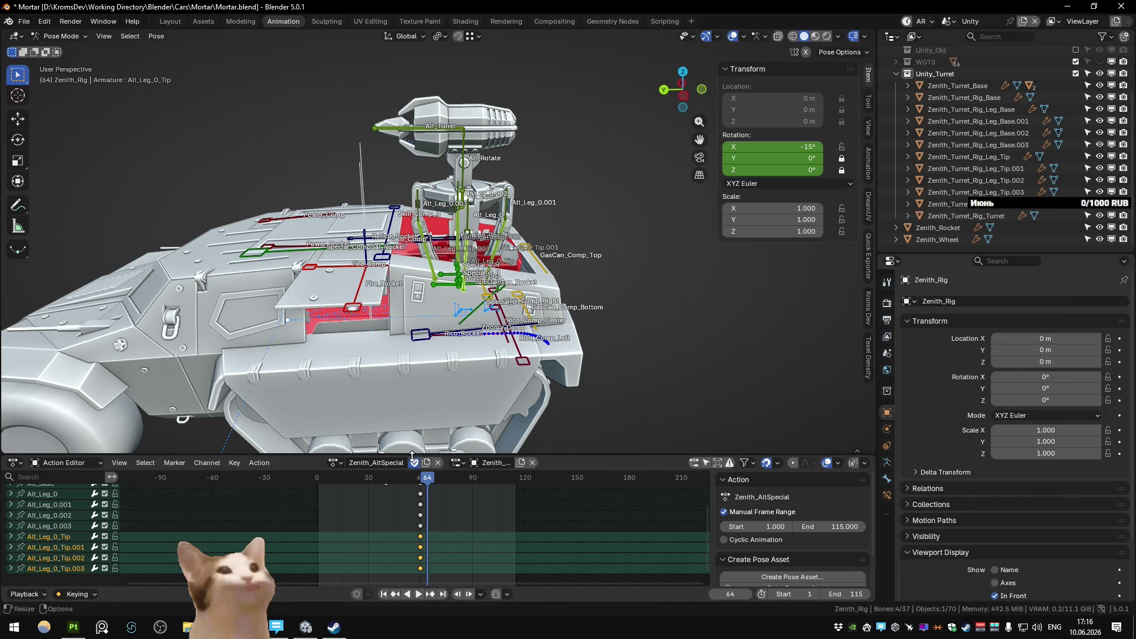
Step: Enlarge the Action Editor, select the leg keys at frame 60, try them at frame 90, then move them to 75
drag(389, 456, 389, 373)
drag(445, 545, 417, 434)
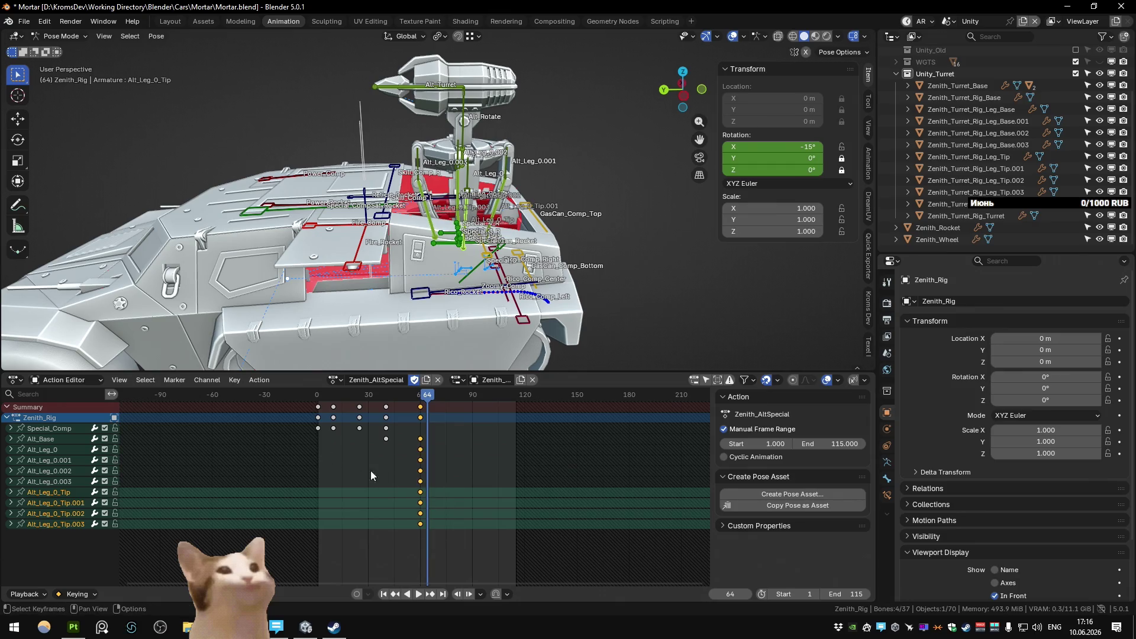
key(g)
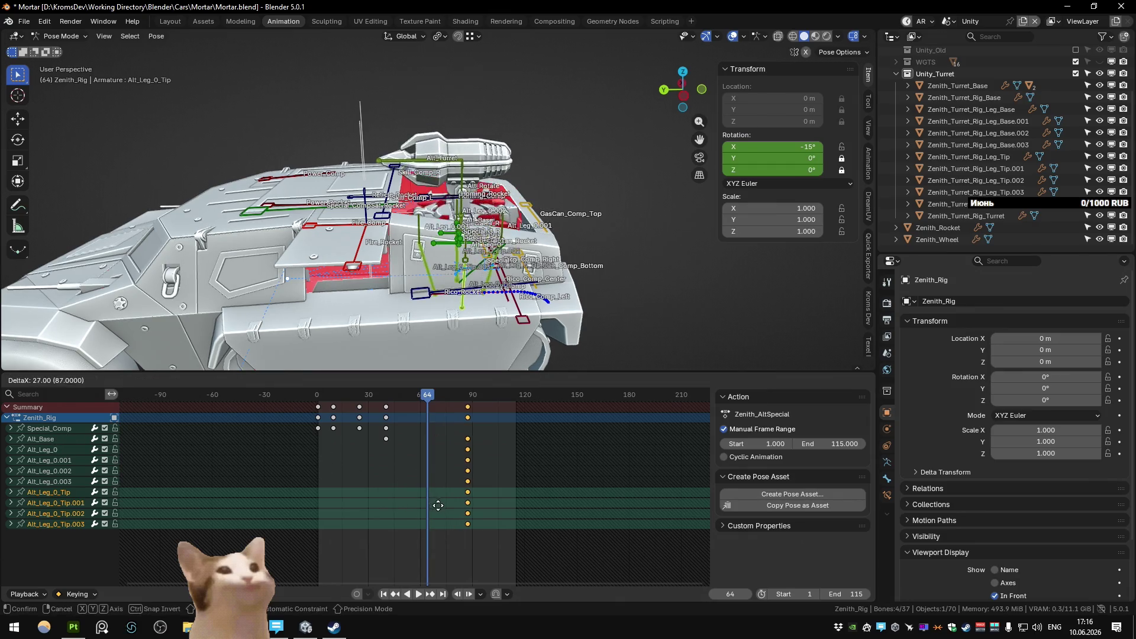
click(444, 507)
key(shift+Left)
key(space)
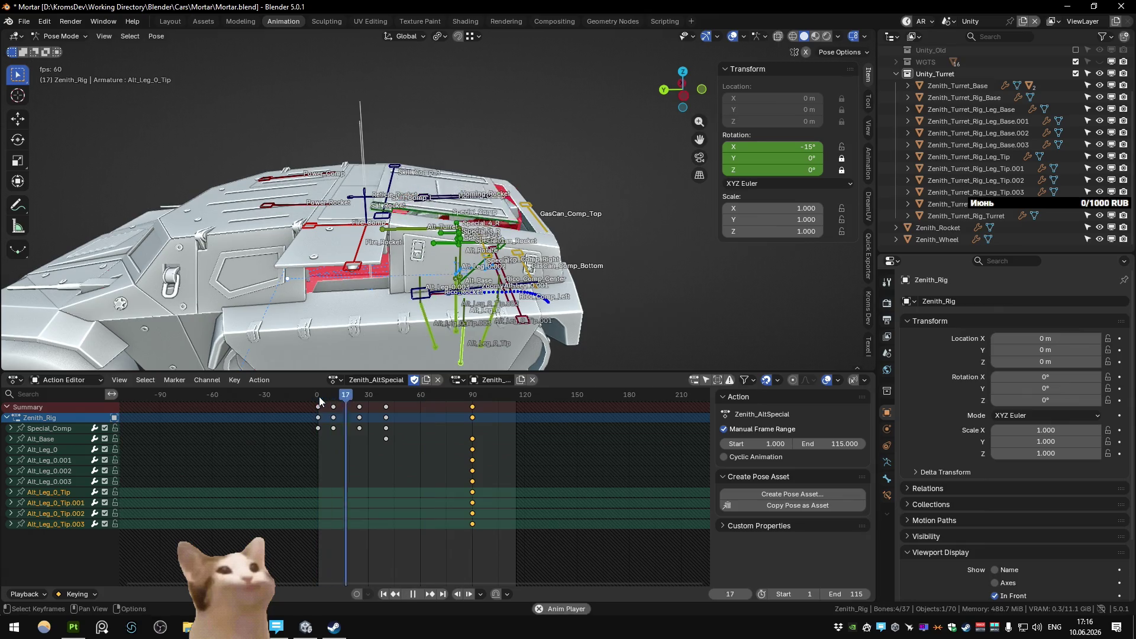
key(space)
key(g)
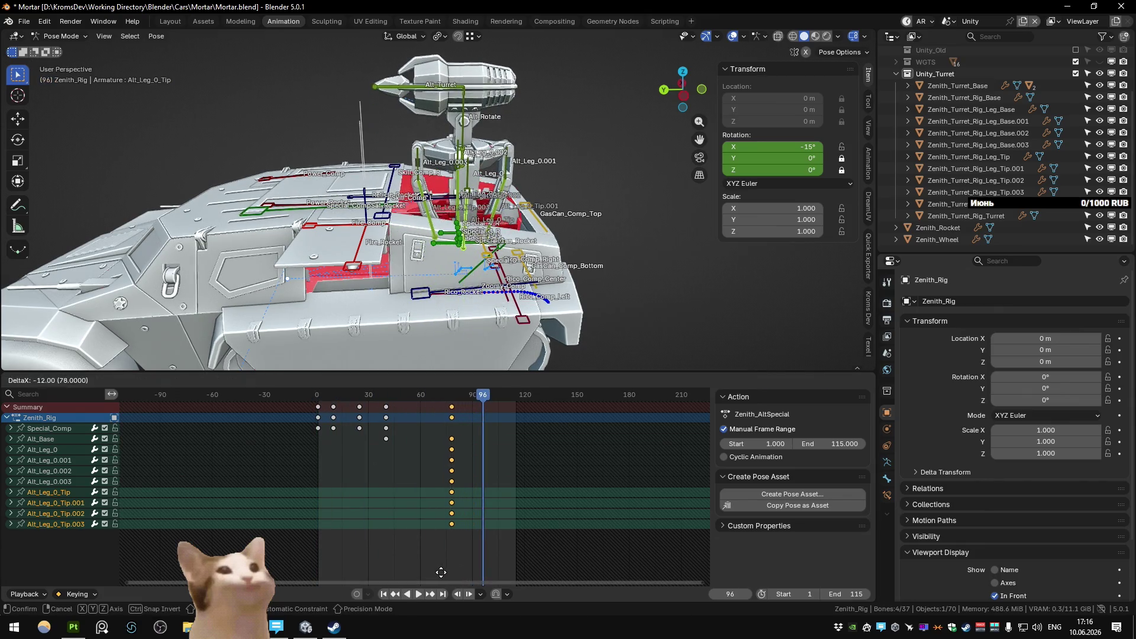
click(438, 571)
Step: Test the leg keys at frame 70 with playback, then settle them back at frame 75
key(Home)
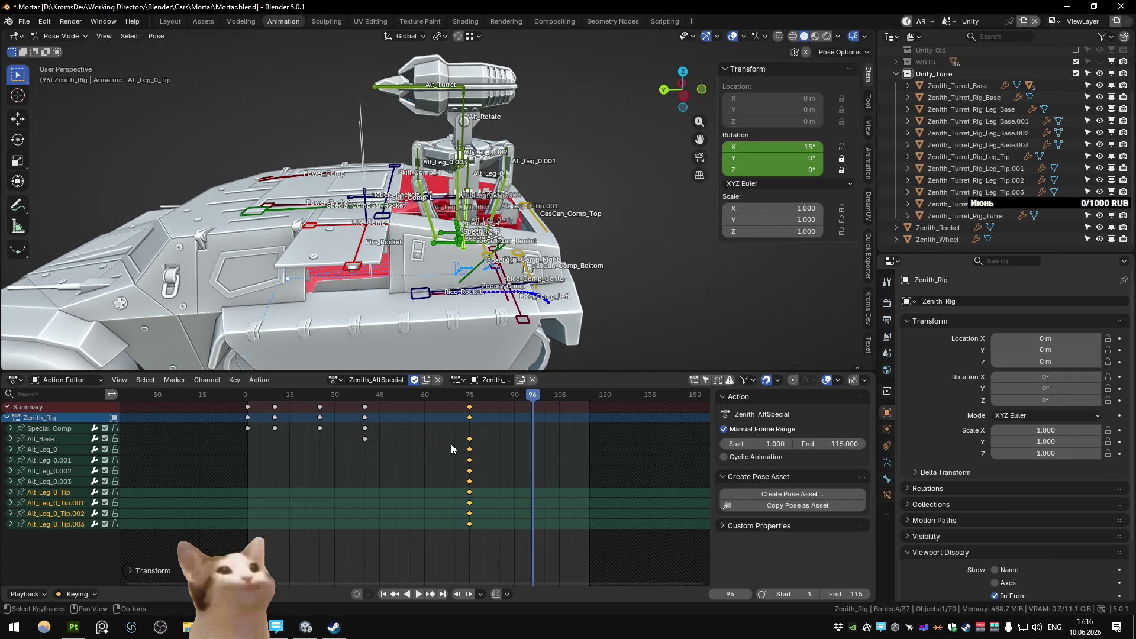
click(263, 394)
key(space)
key(space)
key(g)
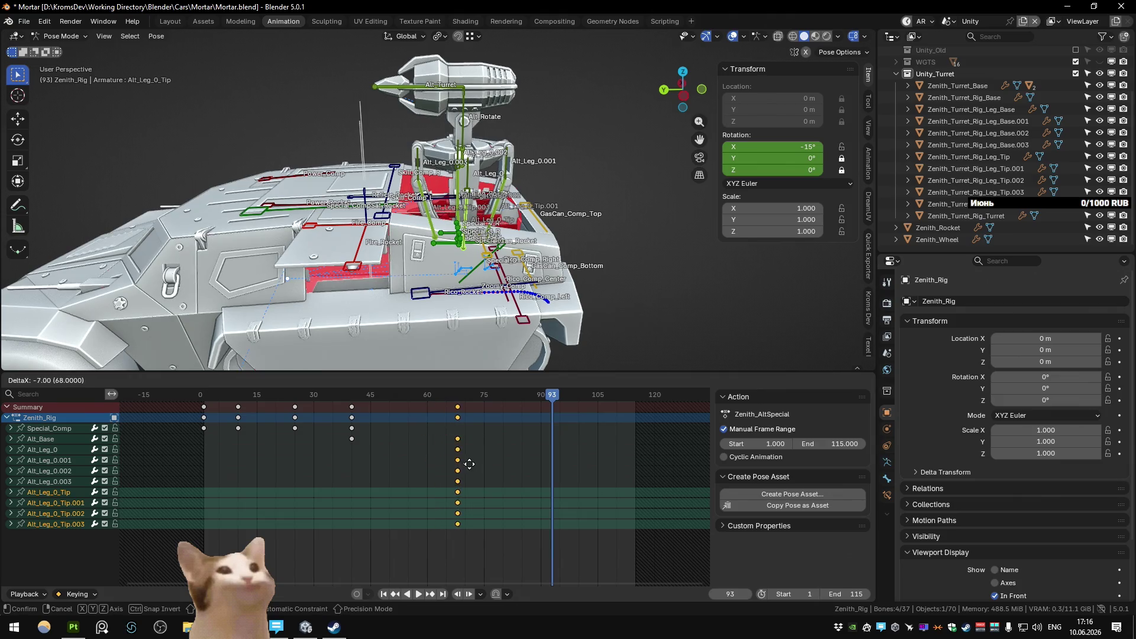
click(471, 469)
key(space)
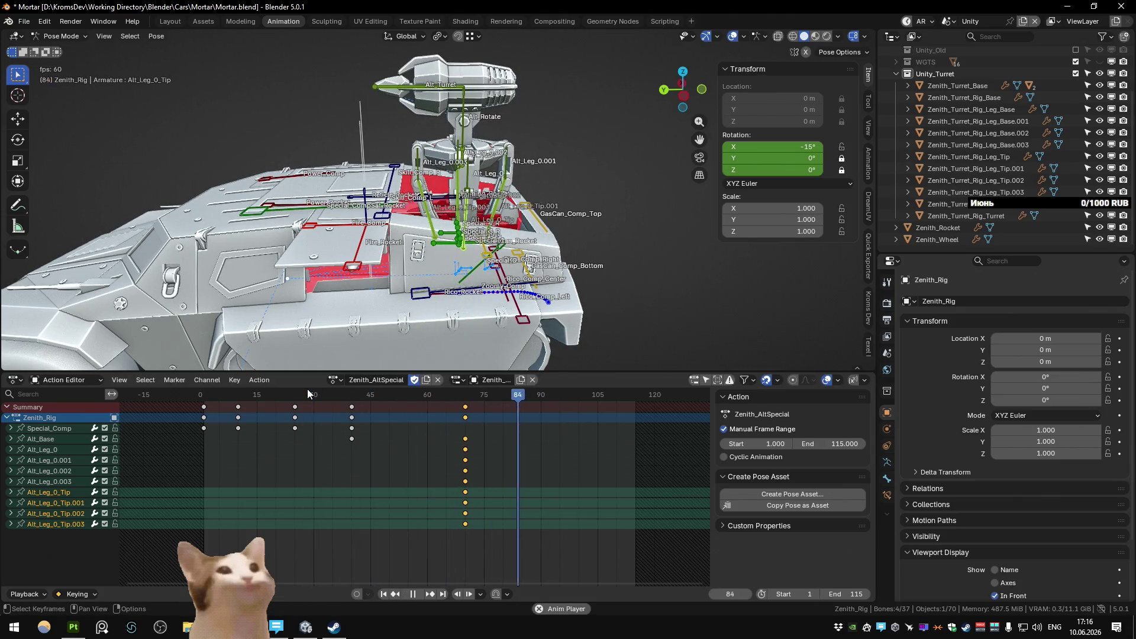
key(space)
click(468, 396)
key(g)
click(507, 452)
Step: Select a leg bone, cancel a trial rotation, and scrub the playhead to frame 90
drag(579, 250, 533, 222)
click(471, 267)
key(r)
key(Escape)
drag(472, 274, 524, 284)
click(533, 257)
drag(470, 402, 541, 409)
Step: Select all four Alt_Leg bones and rotate them on X toward about 24°
drag(516, 267, 571, 187)
click(459, 229)
click(428, 199)
click(494, 193)
click(441, 157)
key(r)
key(x)
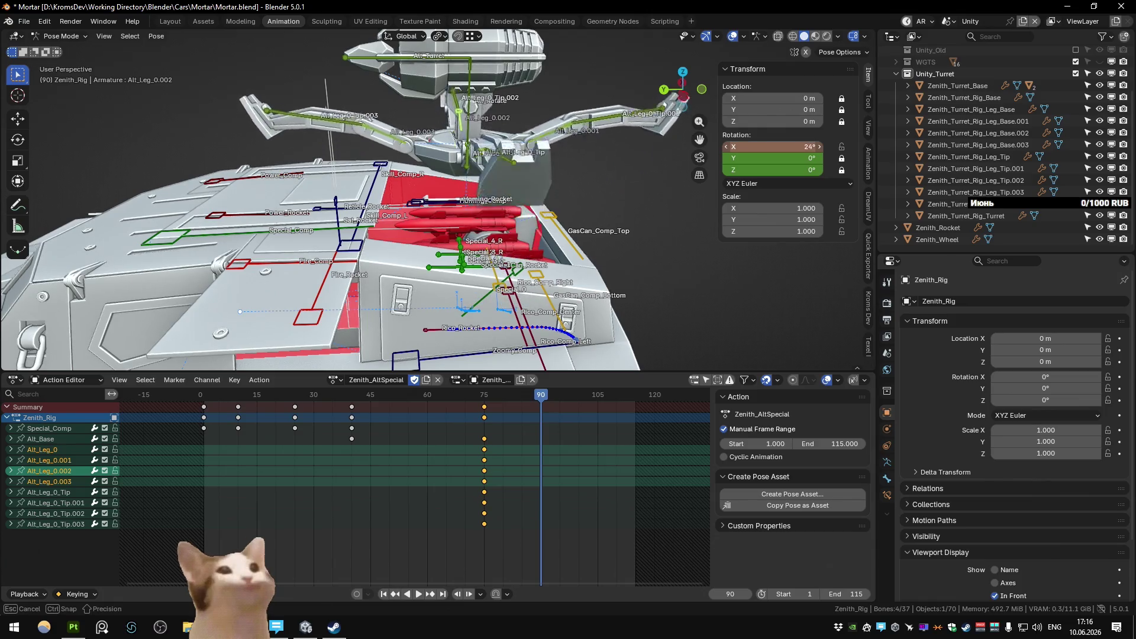
Step: Set the Alt_Leg bones' X rotation to 30° and key it at frame 90
click(777, 144)
text(30)
key(Return)
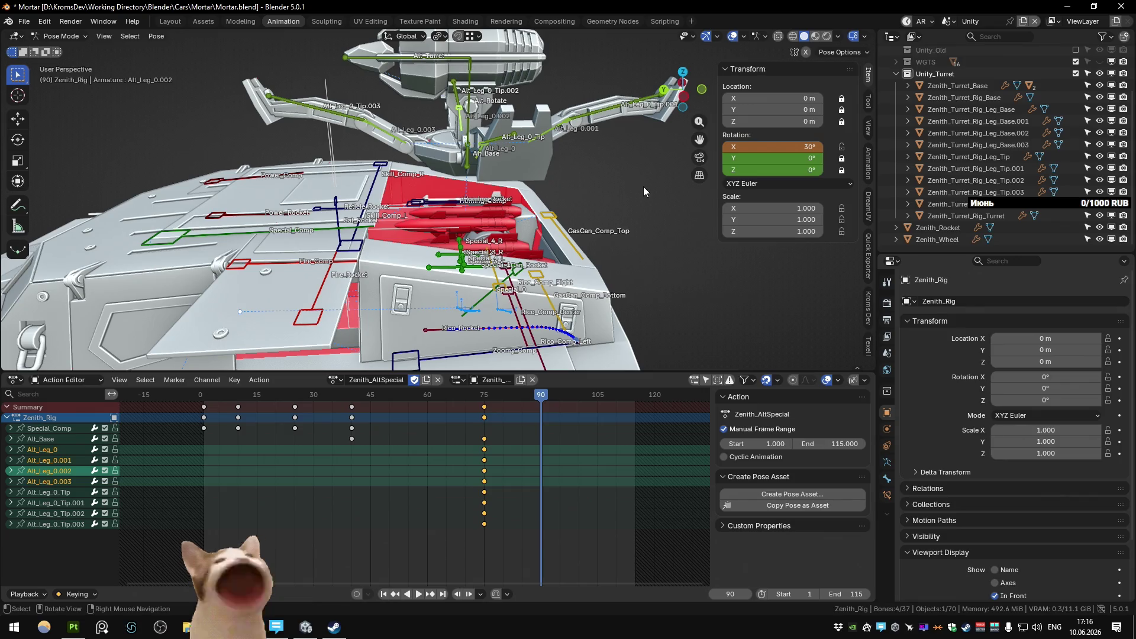
key(k)
click(634, 258)
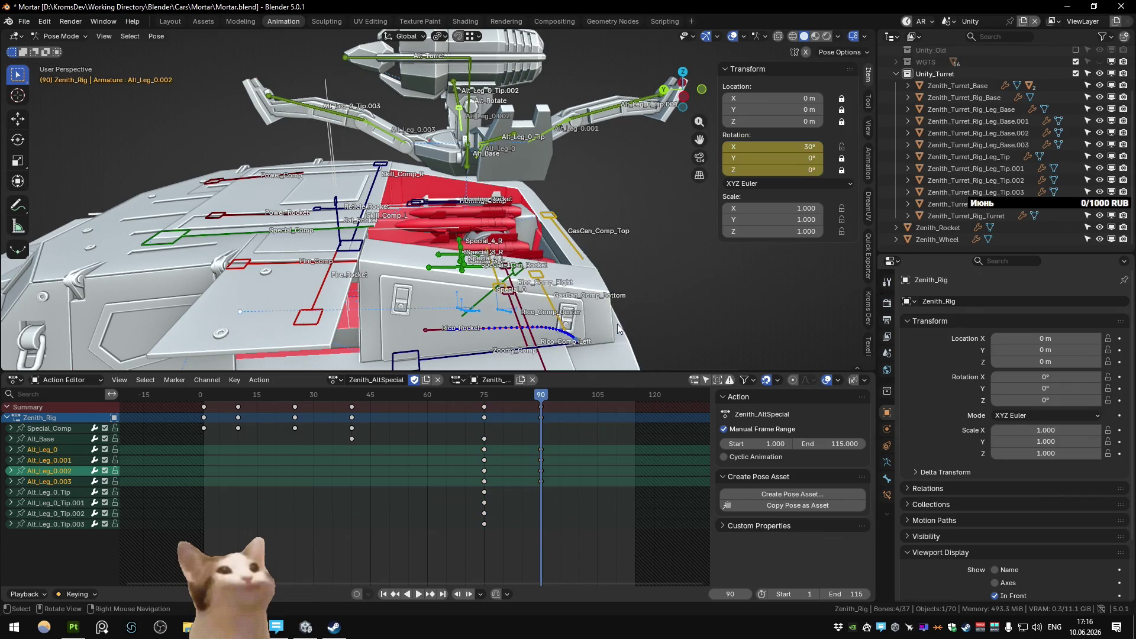
Step: Scrub the timeline around frames 76–81 to review the leg motion
drag(493, 404, 505, 409)
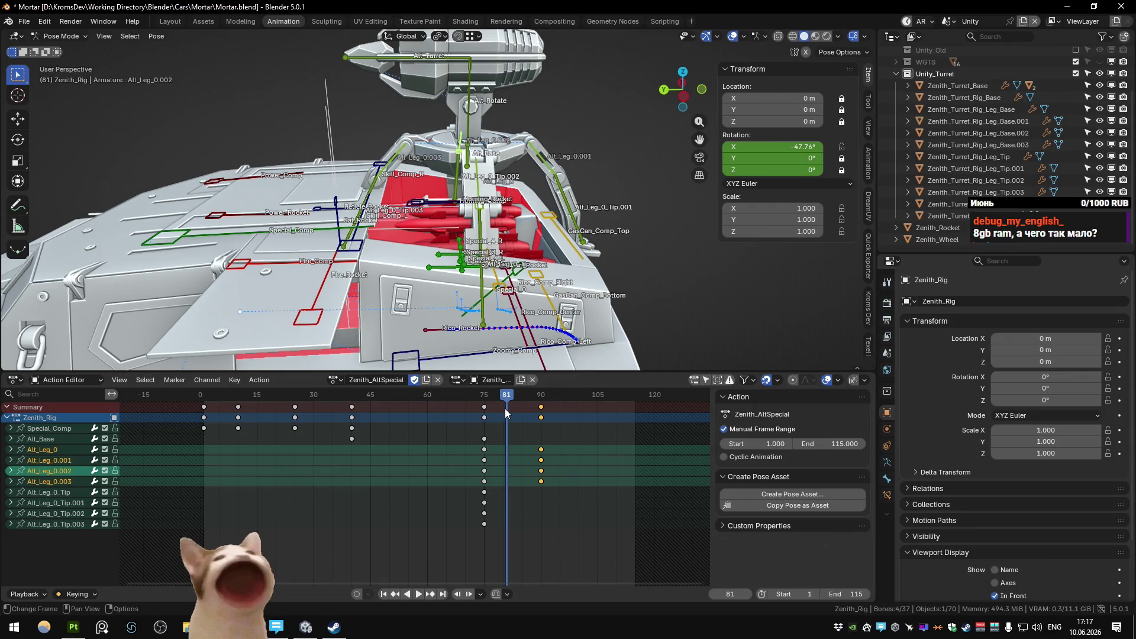
drag(506, 405, 497, 397)
drag(486, 399, 514, 400)
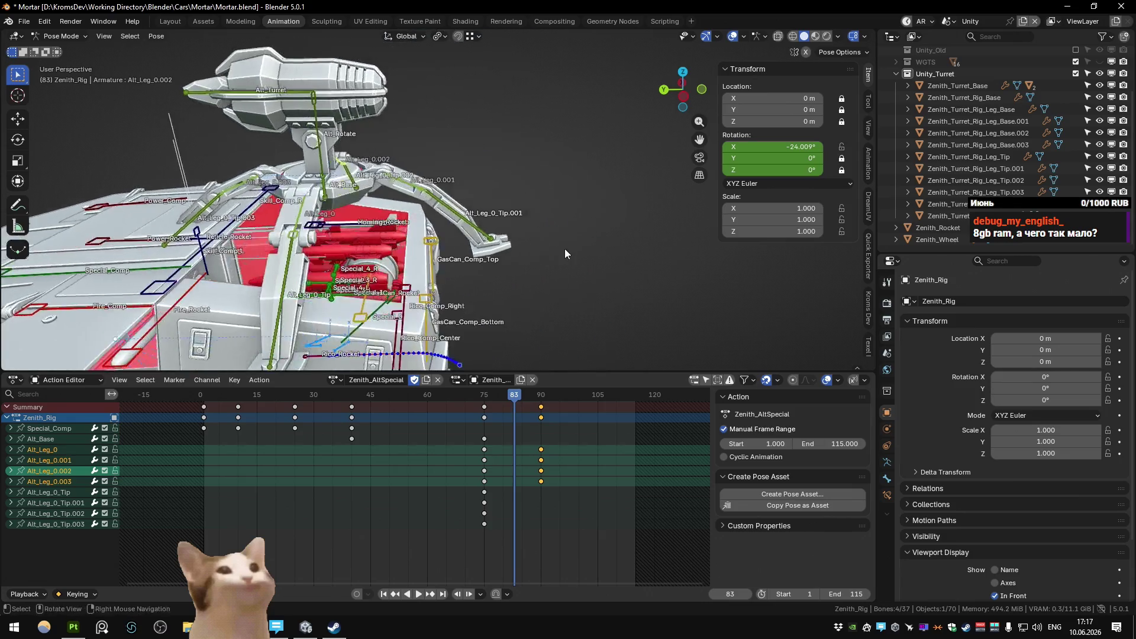
scroll(up, 3)
drag(566, 247, 519, 278)
drag(510, 396, 510, 400)
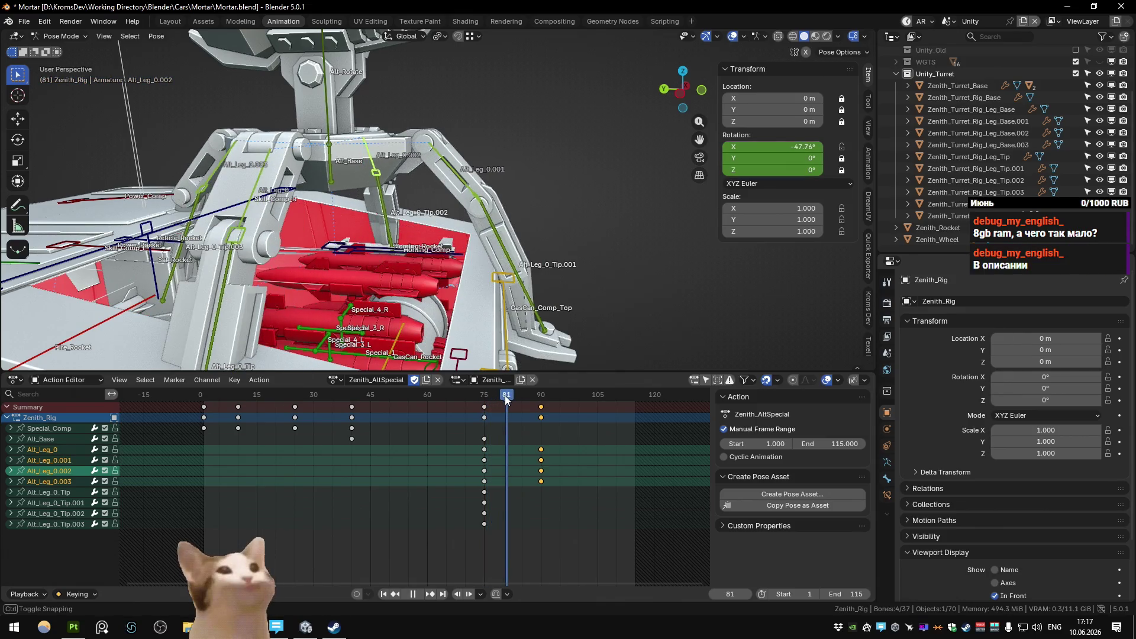
drag(511, 398, 504, 395)
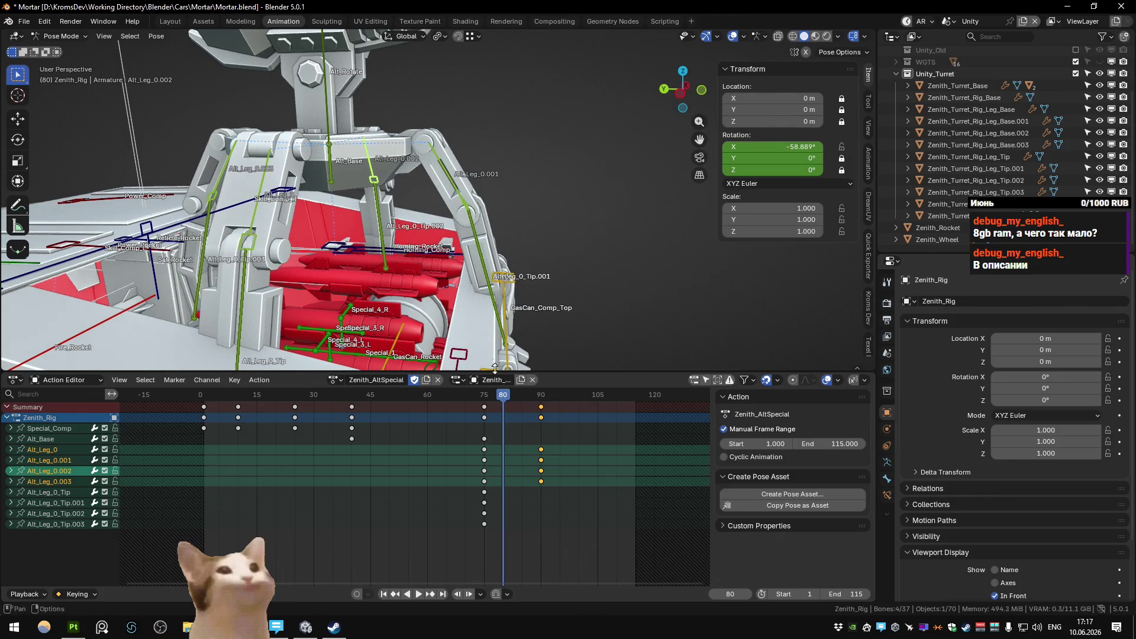
Step: Select the four Alt_Leg_0_Tip bones, rotate them and key the rotation at frame 80
click(502, 285)
drag(502, 285, 484, 258)
click(295, 287)
click(259, 247)
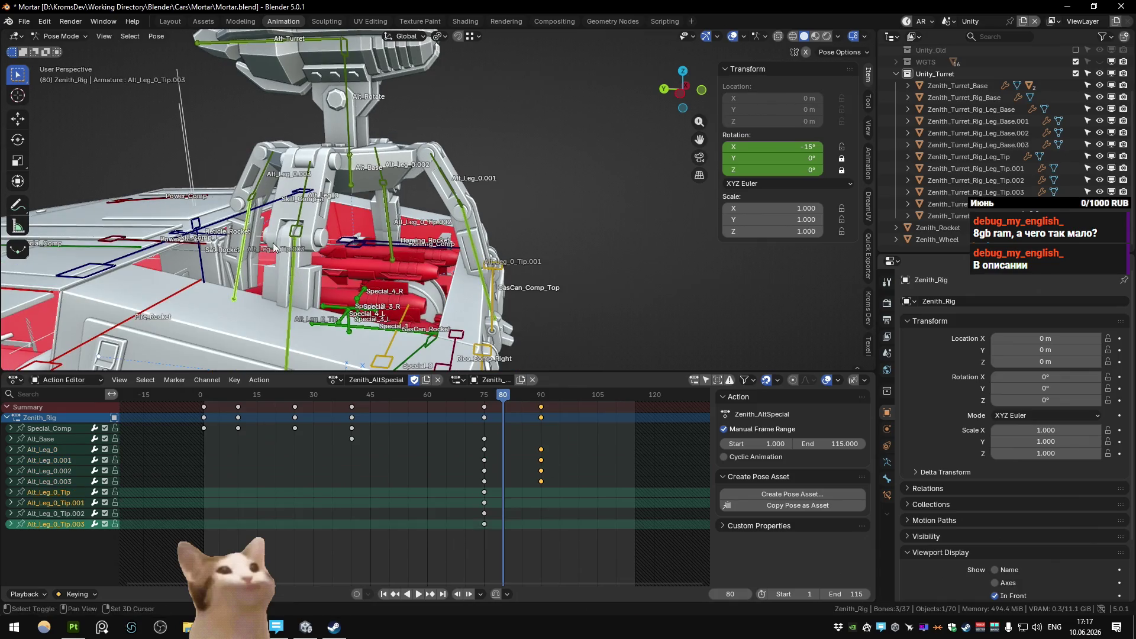
click(386, 221)
key(r)
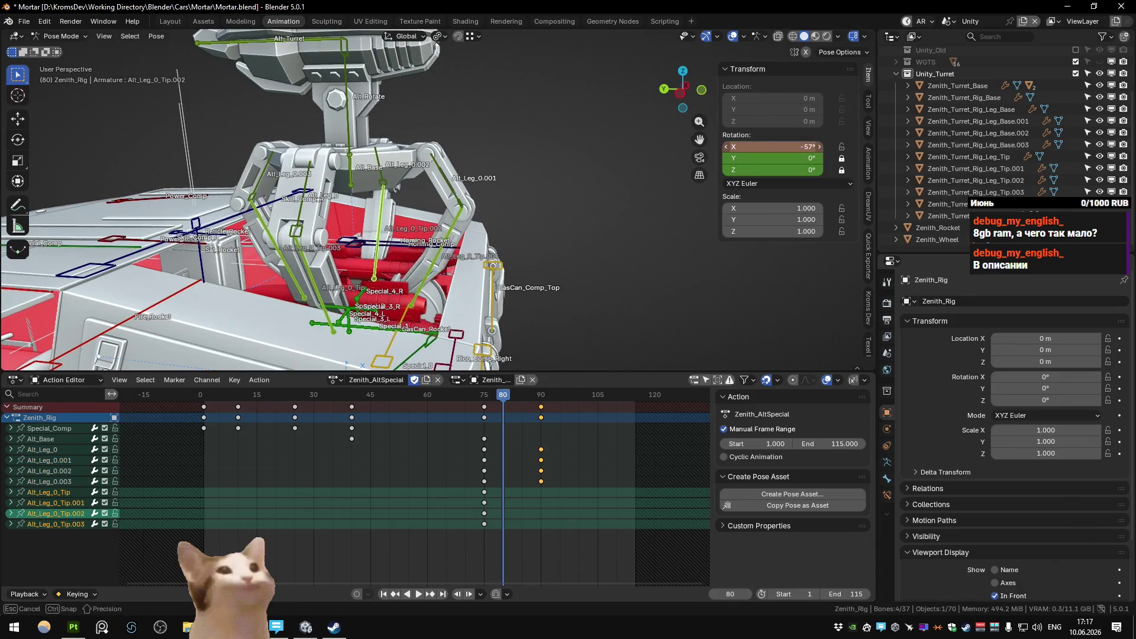
key(k)
click(586, 212)
Step: Rotate the tip bones further down to about -122° and key them at frame 85
drag(511, 394, 522, 397)
key(r)
click(670, 212)
key(k)
click(527, 394)
Step: At frame 90 bend the tip bones to -140° on X, key them, and clear the selection
drag(527, 394, 539, 396)
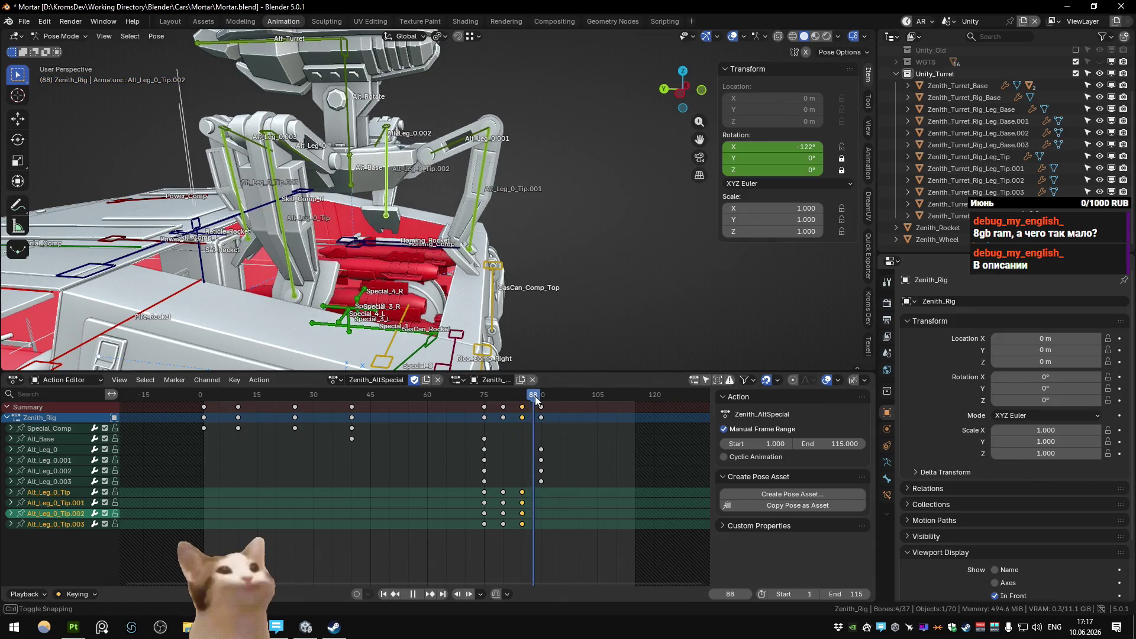
drag(556, 335, 532, 286)
drag(540, 397, 542, 398)
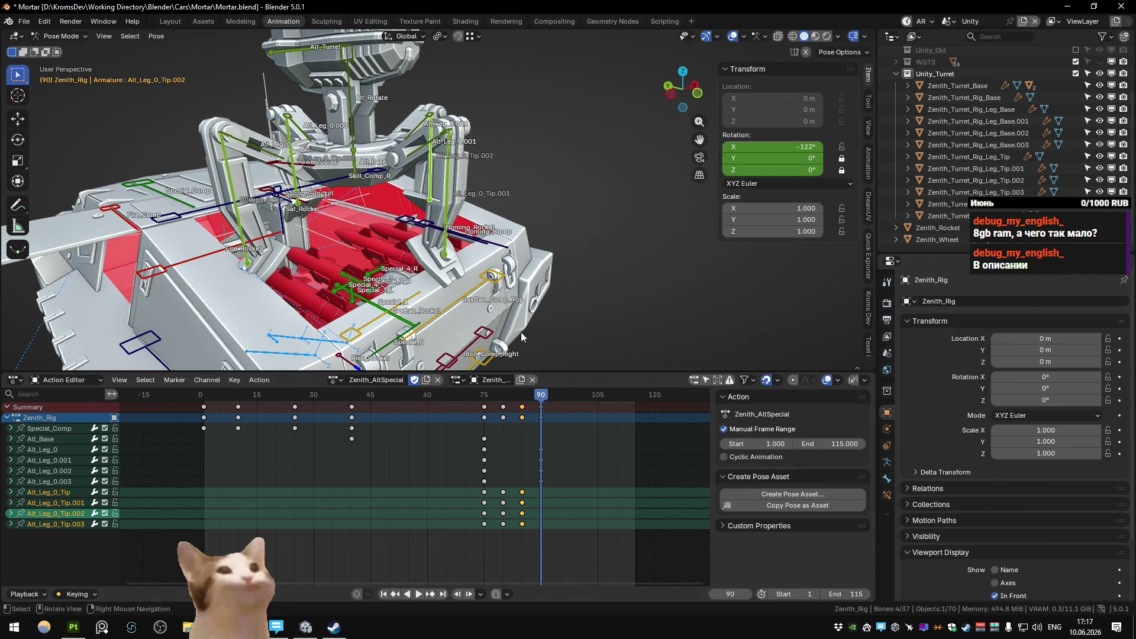
drag(529, 353, 565, 266)
drag(773, 147, 742, 147)
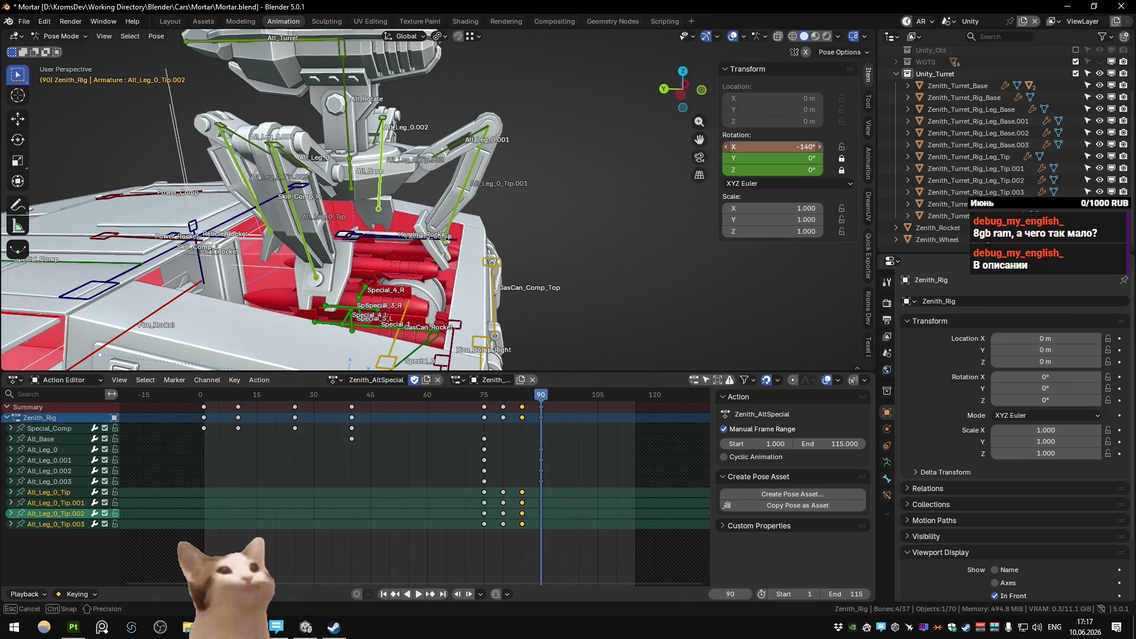
key(k)
click(632, 187)
click(454, 161)
drag(431, 153, 411, 123)
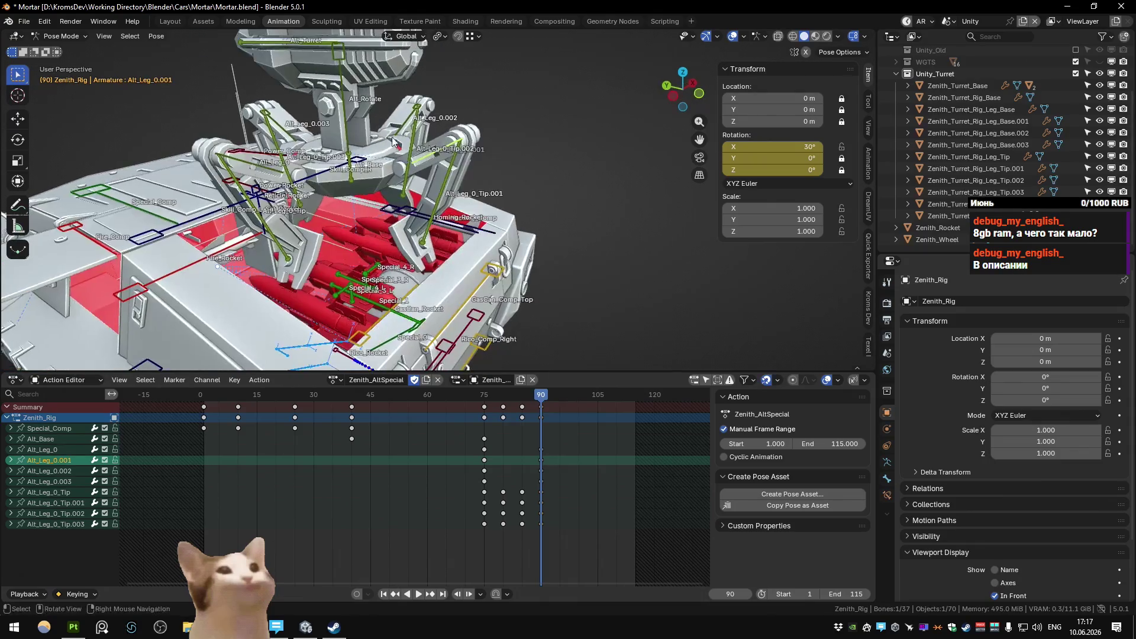
Step: Select the four Alt_Leg bones, rotate them on X to 61° and rekey at frame 90
click(412, 123)
drag(278, 137, 245, 155)
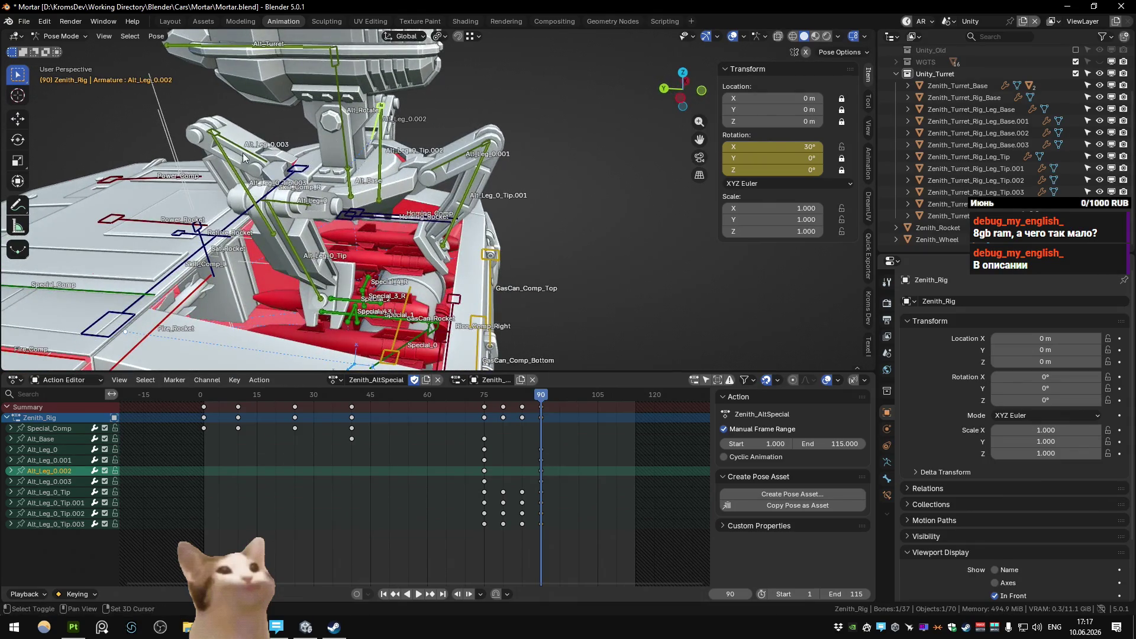
click(246, 155)
click(293, 202)
drag(364, 234, 462, 160)
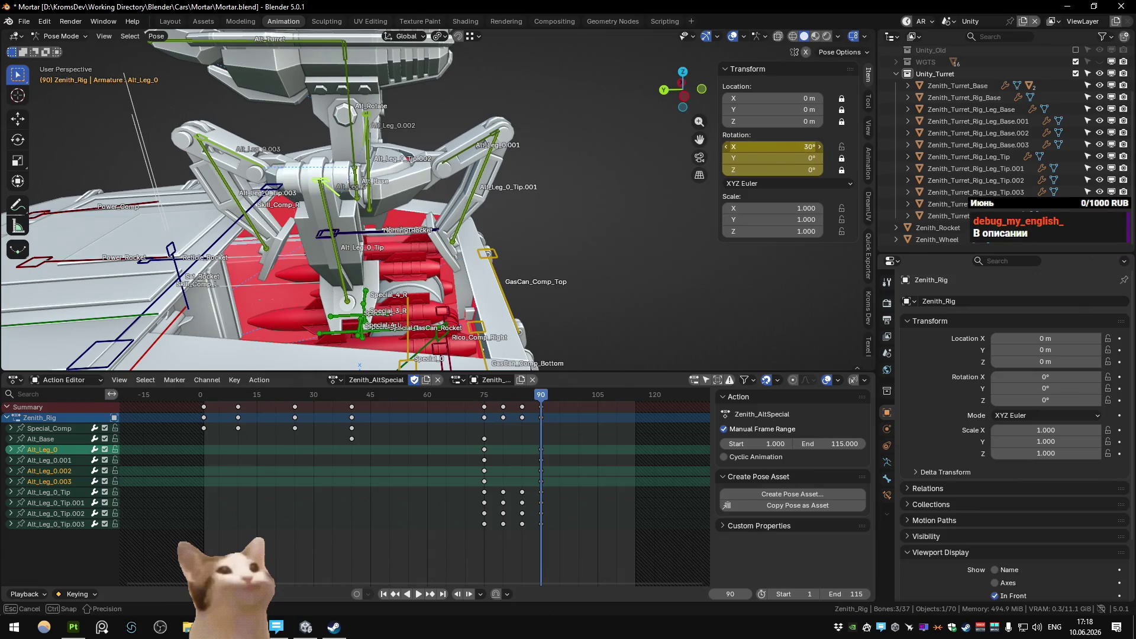
click(462, 160)
key(r)
key(x)
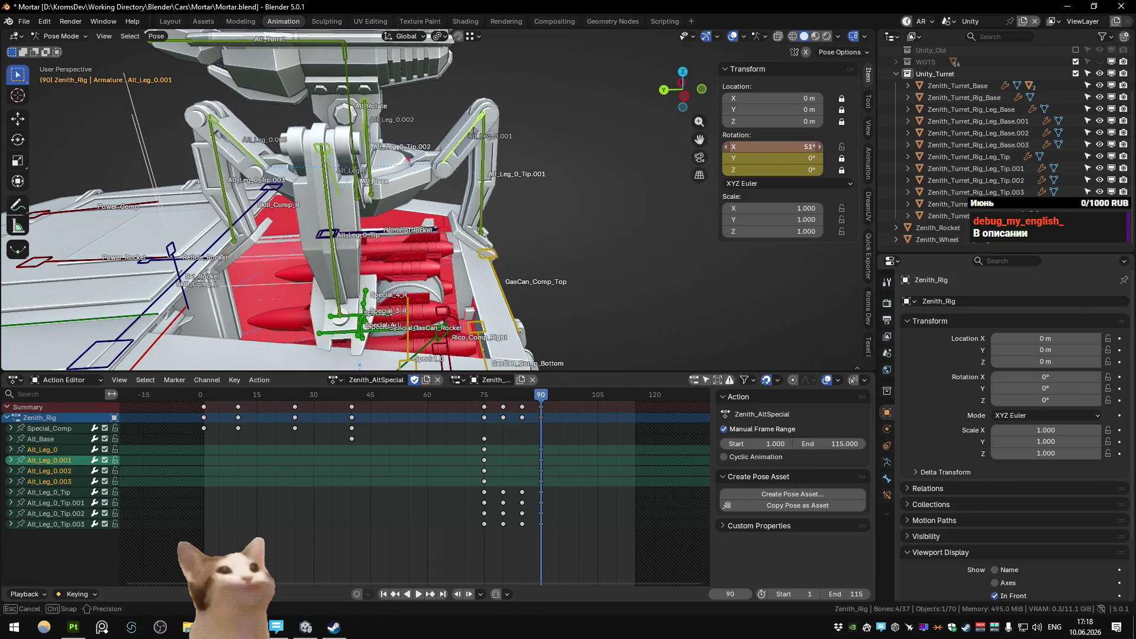
click(594, 209)
key(k)
click(593, 209)
Step: At frame 85 bend the four leg-tip bones to about -137° and key their rotation
drag(542, 402, 522, 397)
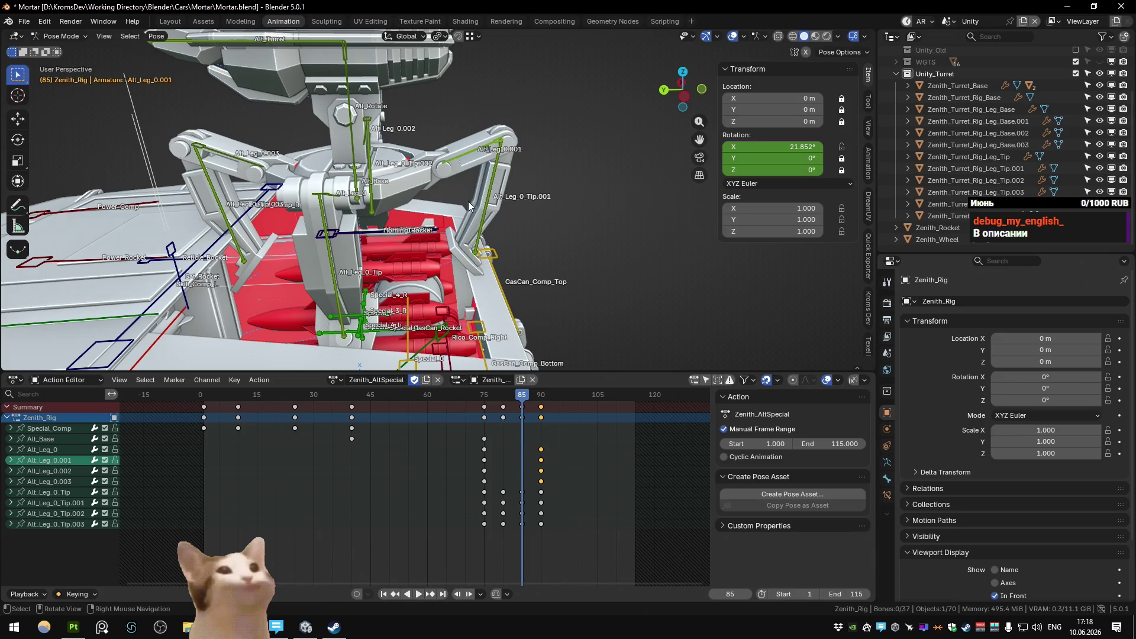
click(482, 205)
click(211, 202)
click(351, 267)
drag(351, 266, 498, 178)
click(445, 196)
drag(784, 147, 768, 147)
key(k)
click(605, 207)
Step: Select the Alt_Leg bones, return their X rotation to 30° and key it at frame 100
drag(523, 395, 579, 400)
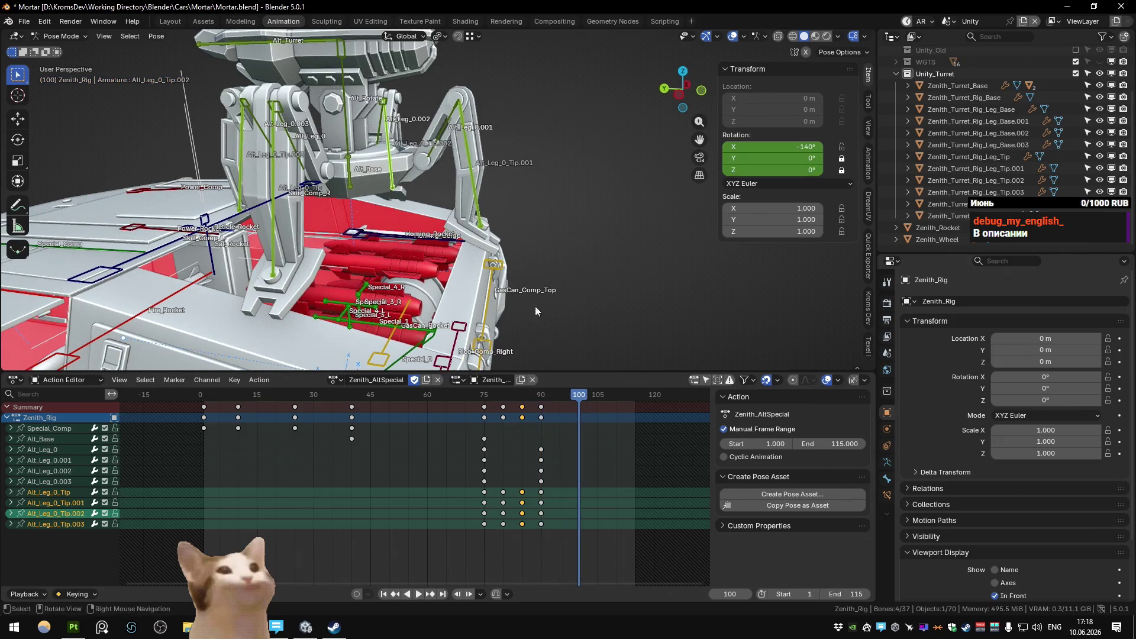
drag(545, 323, 448, 154)
click(405, 153)
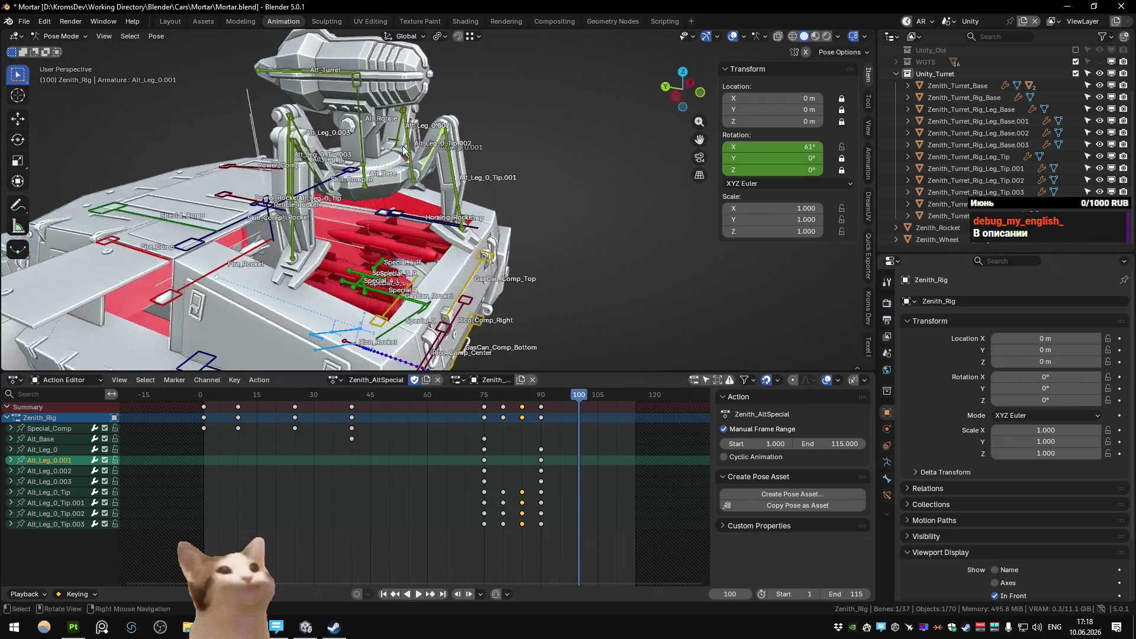
click(403, 136)
drag(404, 137, 284, 152)
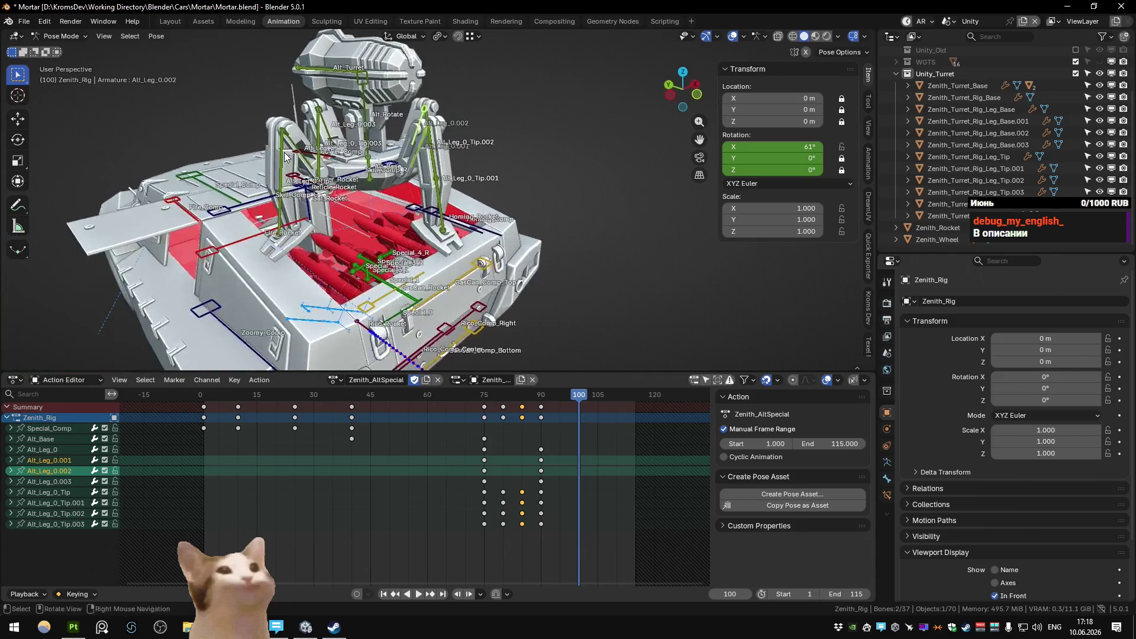
click(303, 163)
click(334, 137)
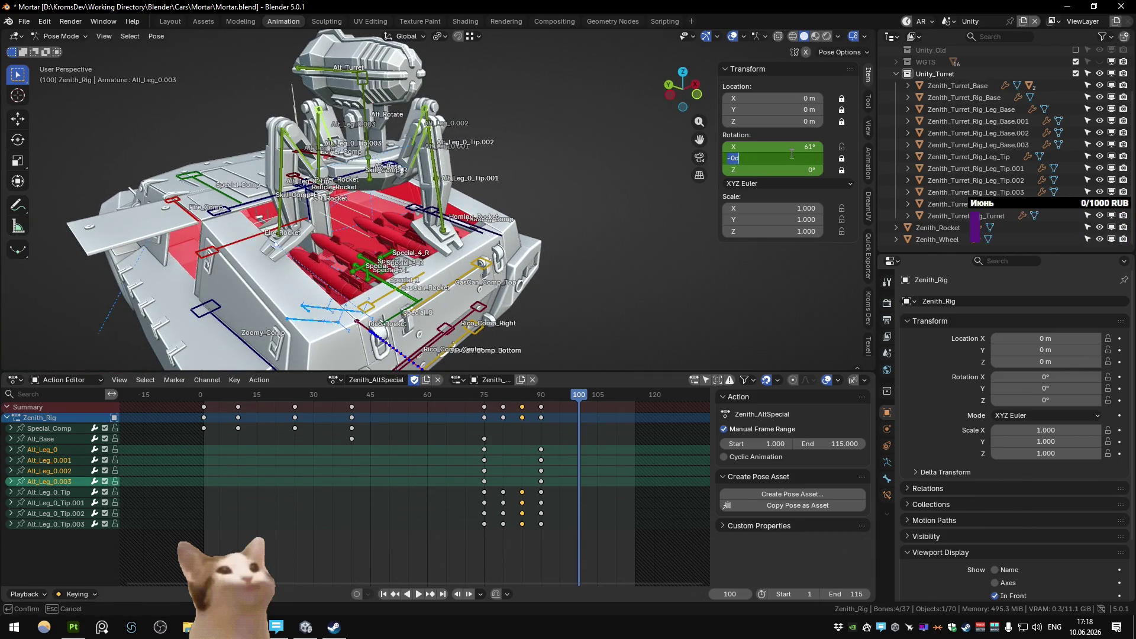
text(30)
key(alt+Return)
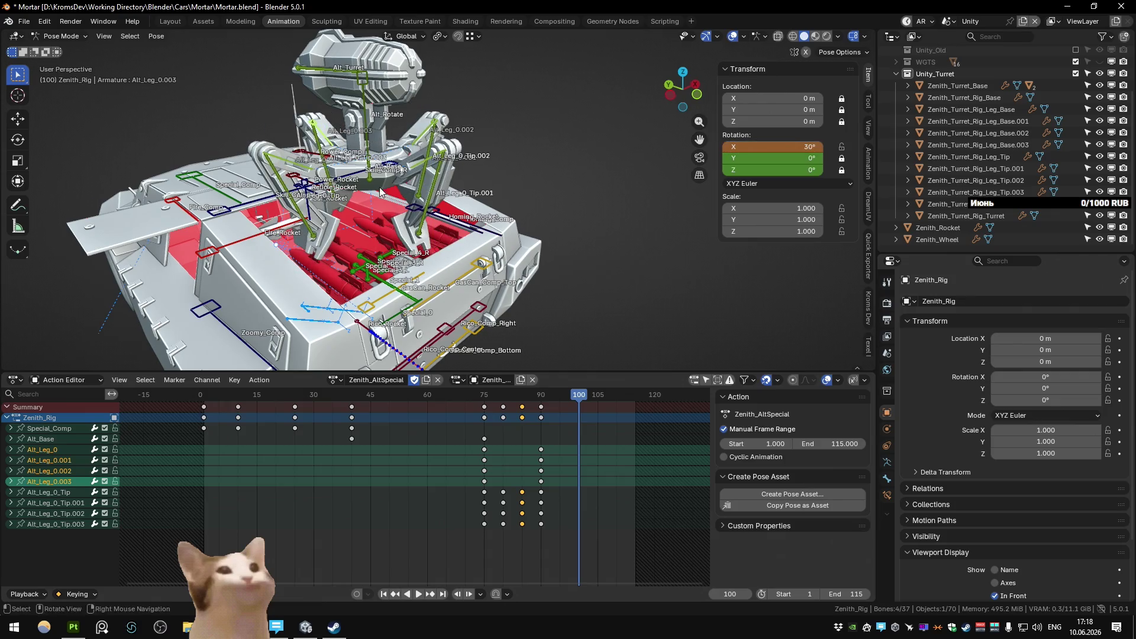
drag(373, 191, 386, 192)
key(k)
click(391, 191)
Step: Set the leg-tip bones to -80° on X, key them at frame 100, and play the animation
click(430, 203)
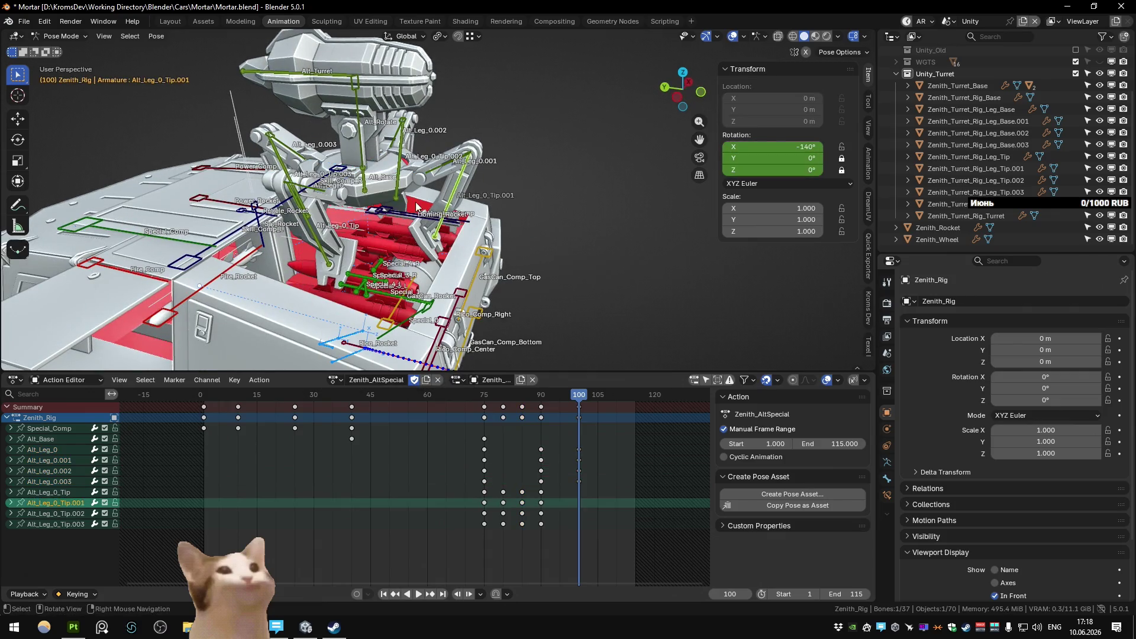
click(311, 222)
drag(312, 223, 373, 178)
click(342, 261)
click(347, 176)
click(760, 147)
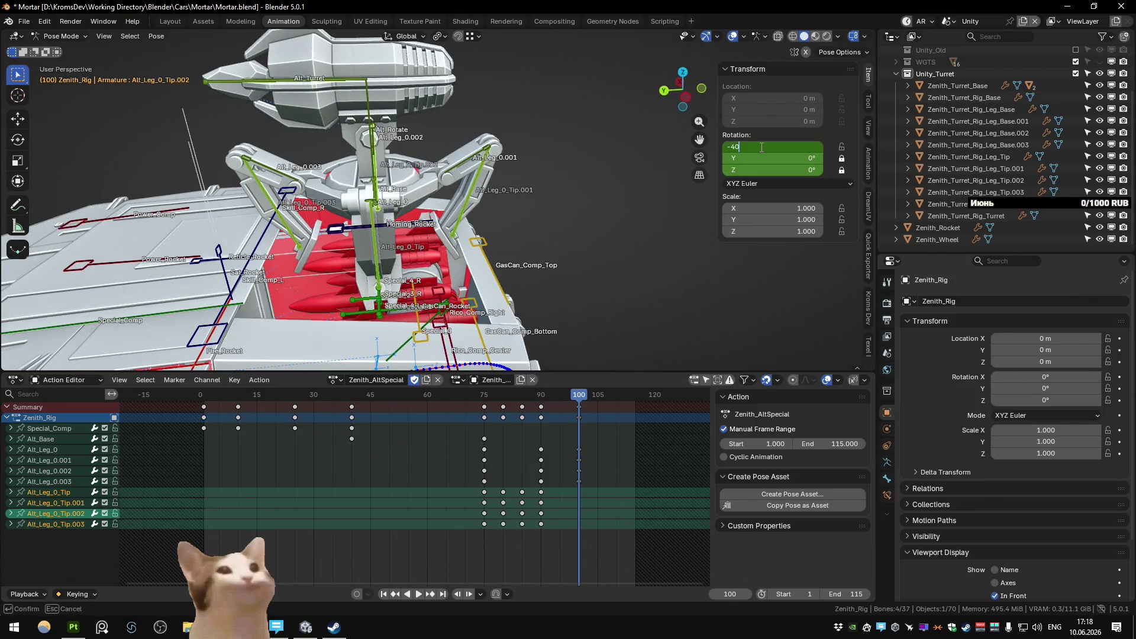
key(Return)
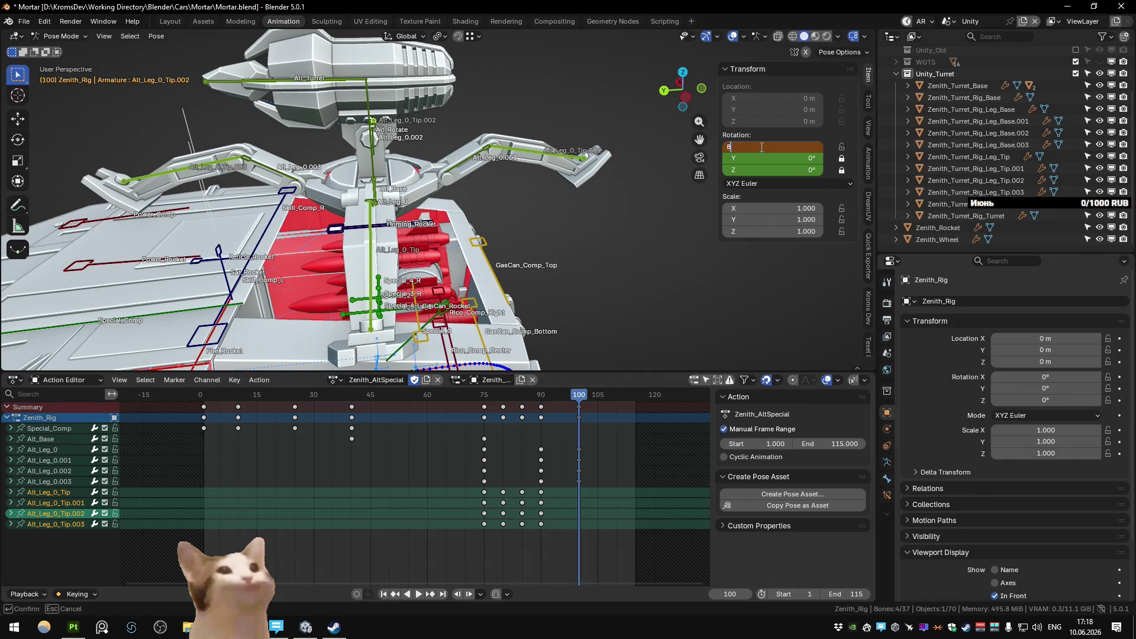
key(Return)
drag(551, 223, 571, 215)
key(k)
click(570, 216)
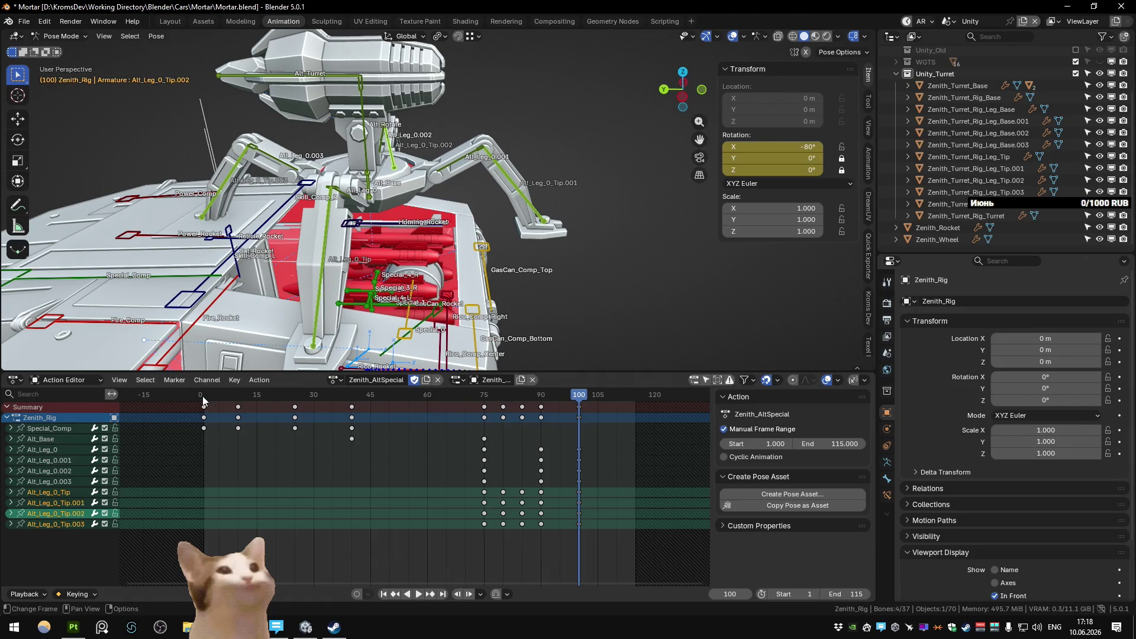
key(space)
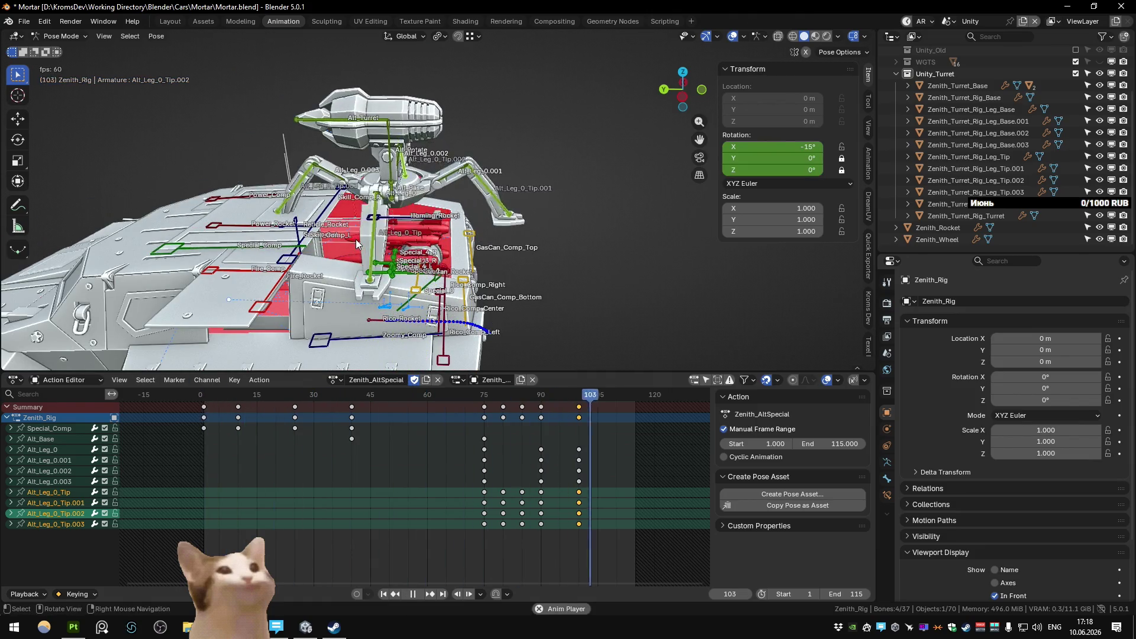
Step: Stop playback, box-select the later Zenith_AltSpecial key columns and shift them five frames later
key(space)
key(space)
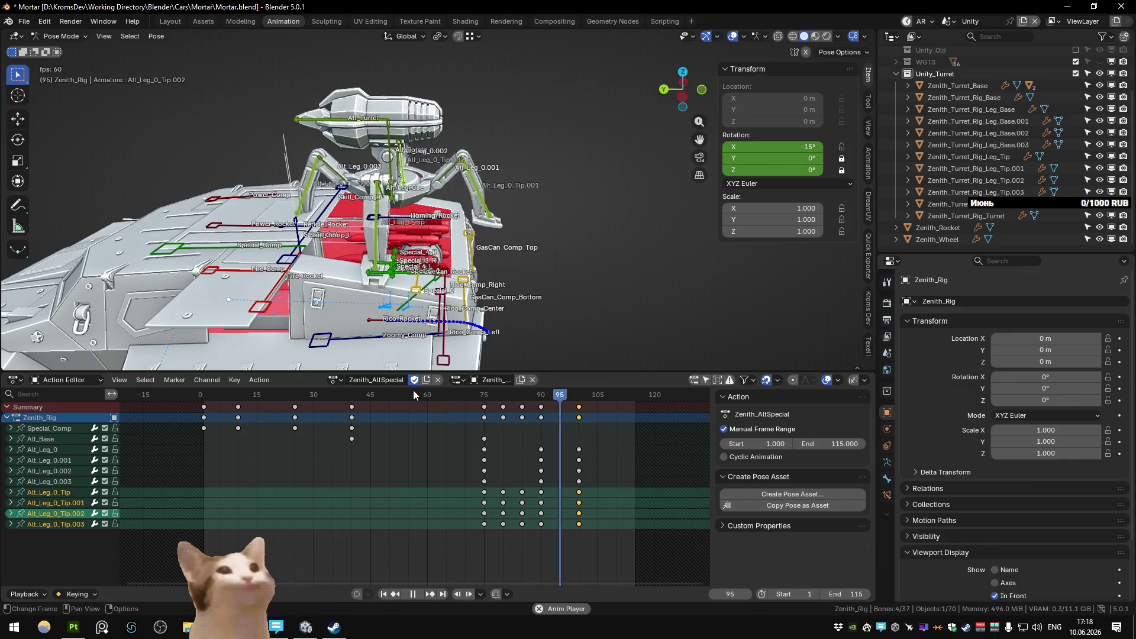
drag(412, 394, 485, 413)
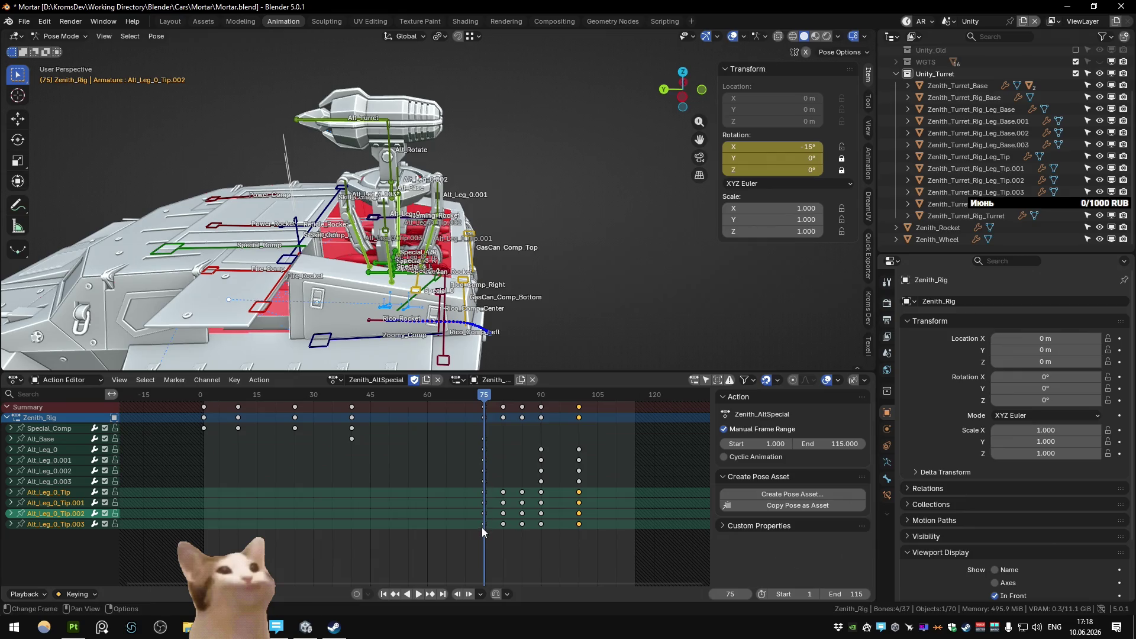
scroll(up, 3)
drag(482, 522, 430, 418)
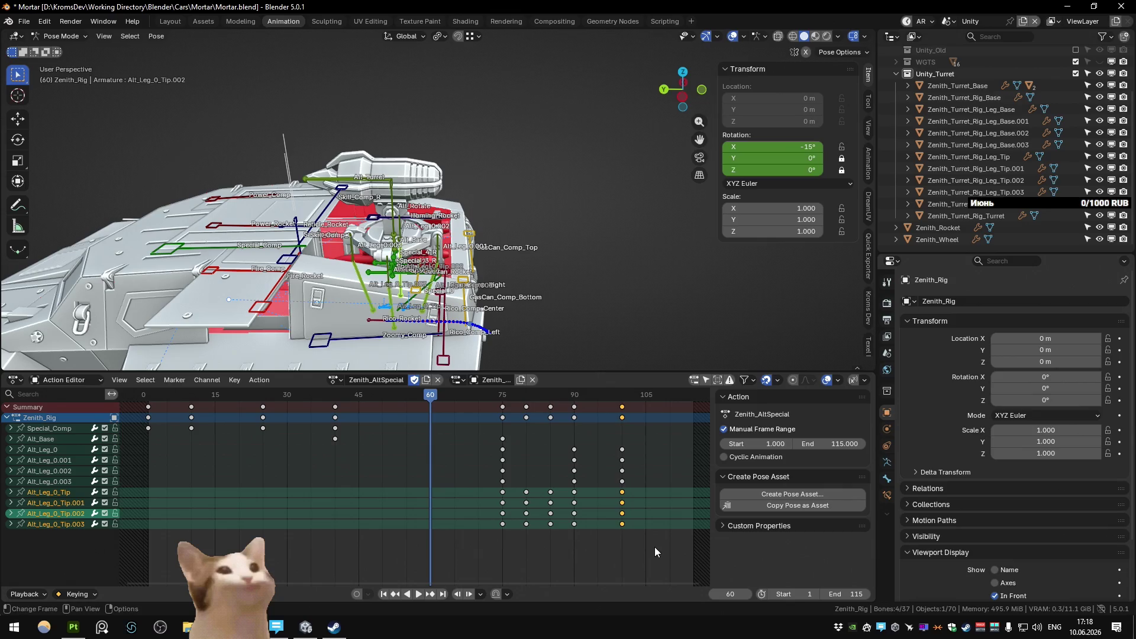
click(656, 552)
drag(652, 554, 478, 440)
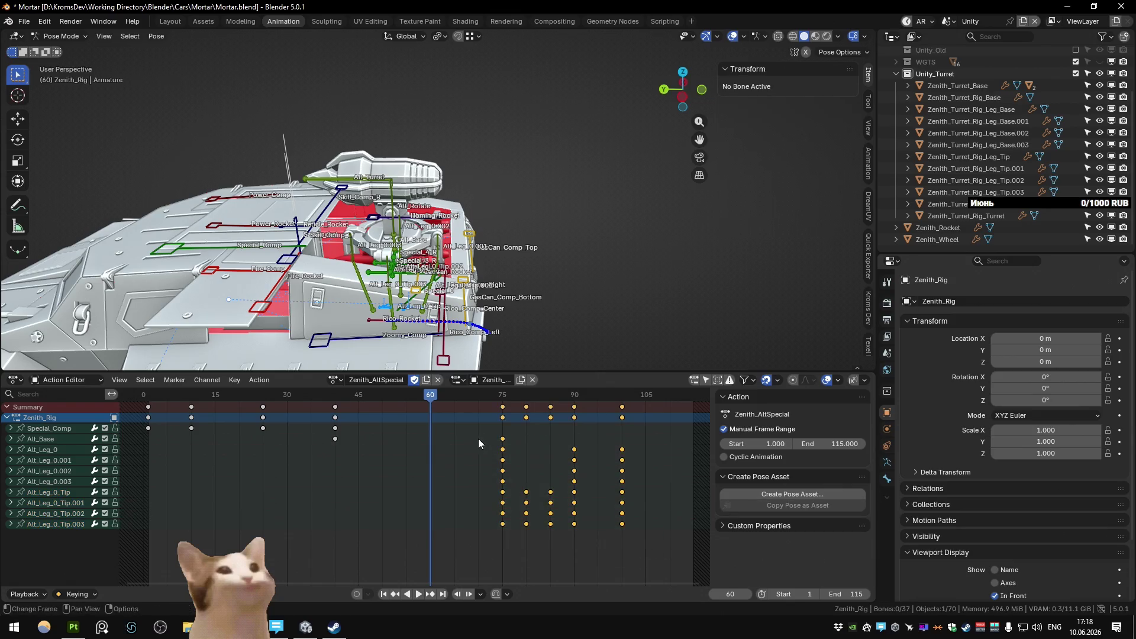
key(g)
click(576, 505)
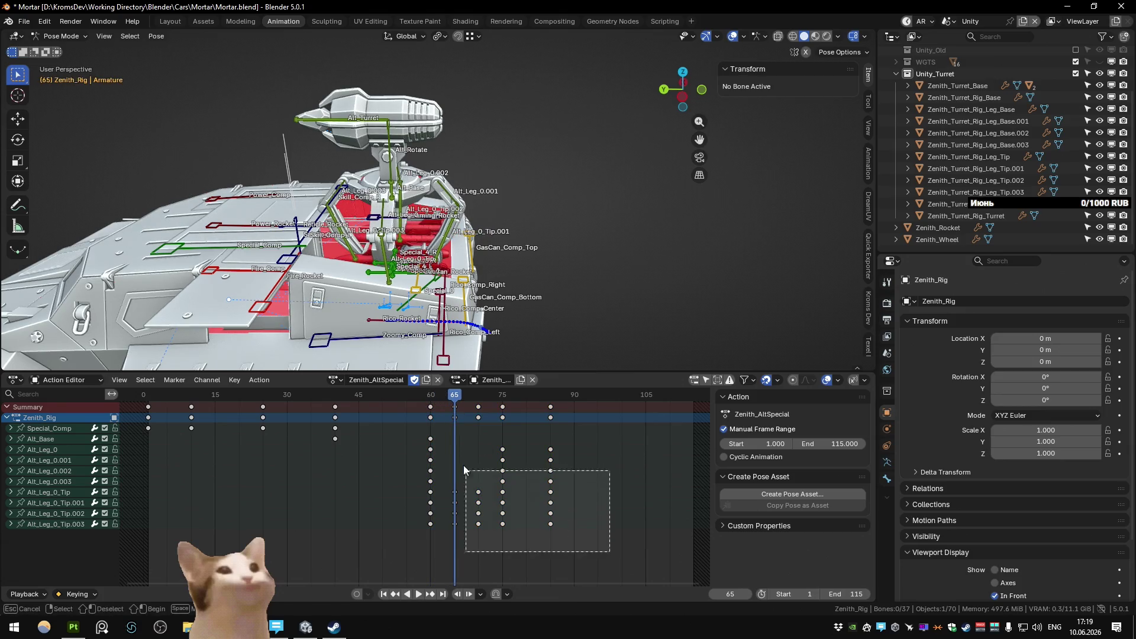
drag(610, 553, 447, 442)
key(g)
click(554, 480)
Step: Shift the keys from frame 75 onward and the last columns later so the final keys sit at frame 105
drag(621, 533, 501, 437)
key(g)
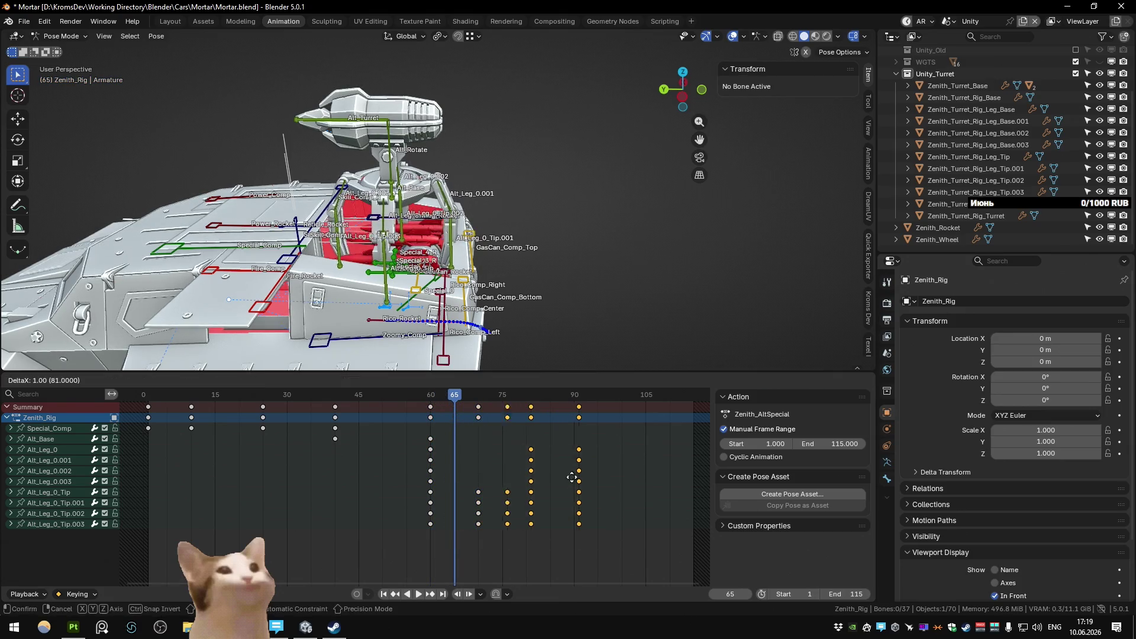
click(576, 479)
drag(641, 539, 543, 442)
key(g)
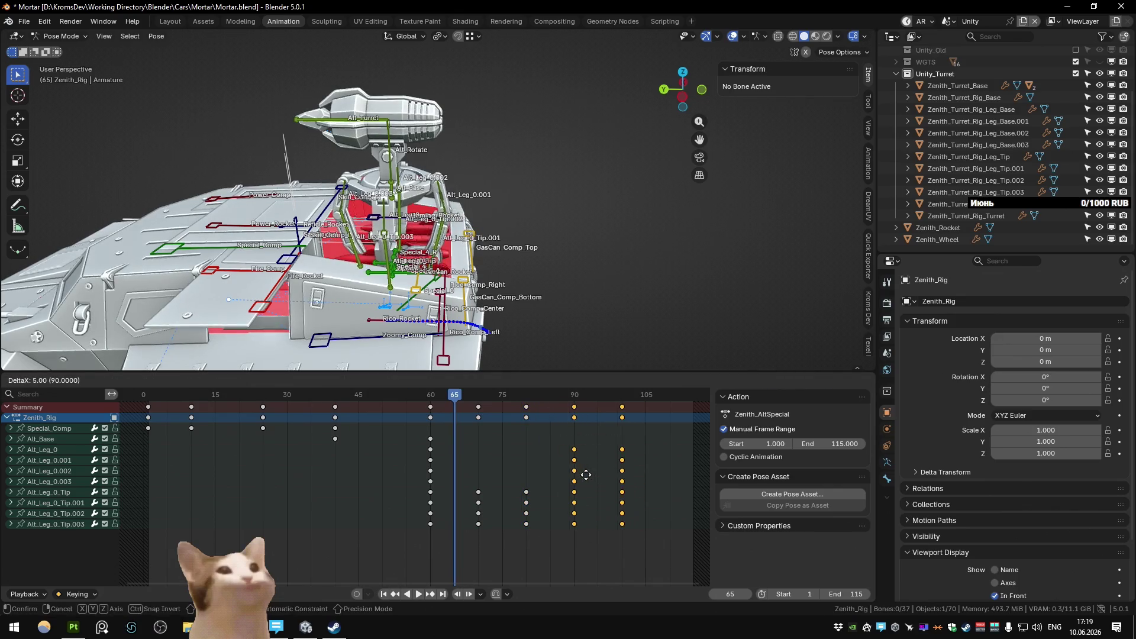
click(585, 475)
Step: Play back the retimed animation from earlier frames, undo one shift, and replay
drag(456, 402, 407, 404)
key(space)
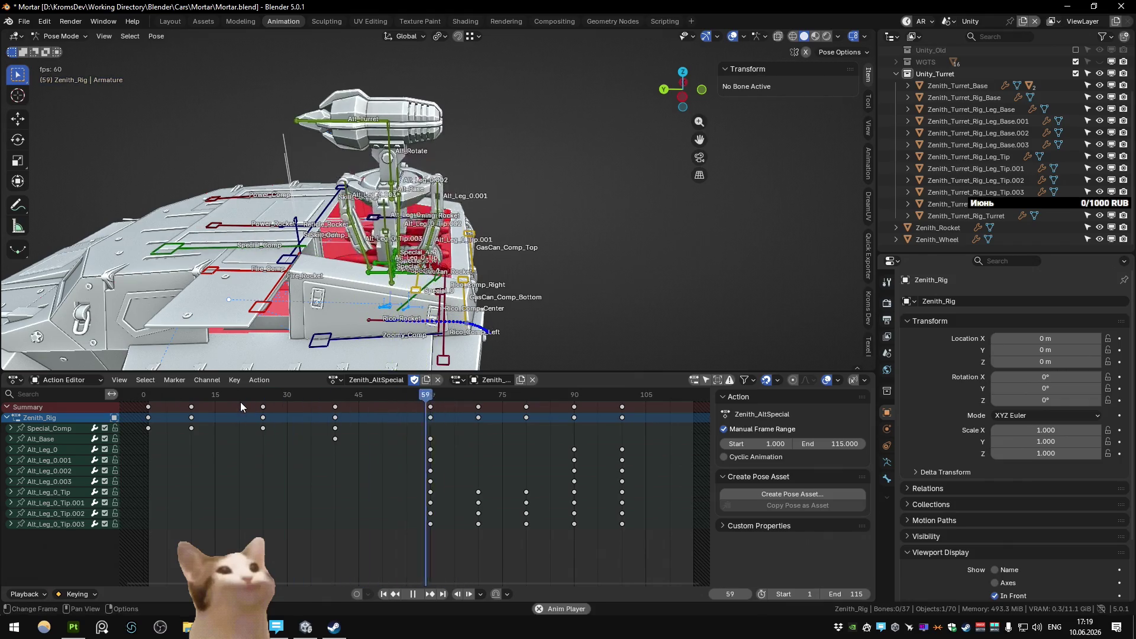
key(space)
click(372, 395)
key(space)
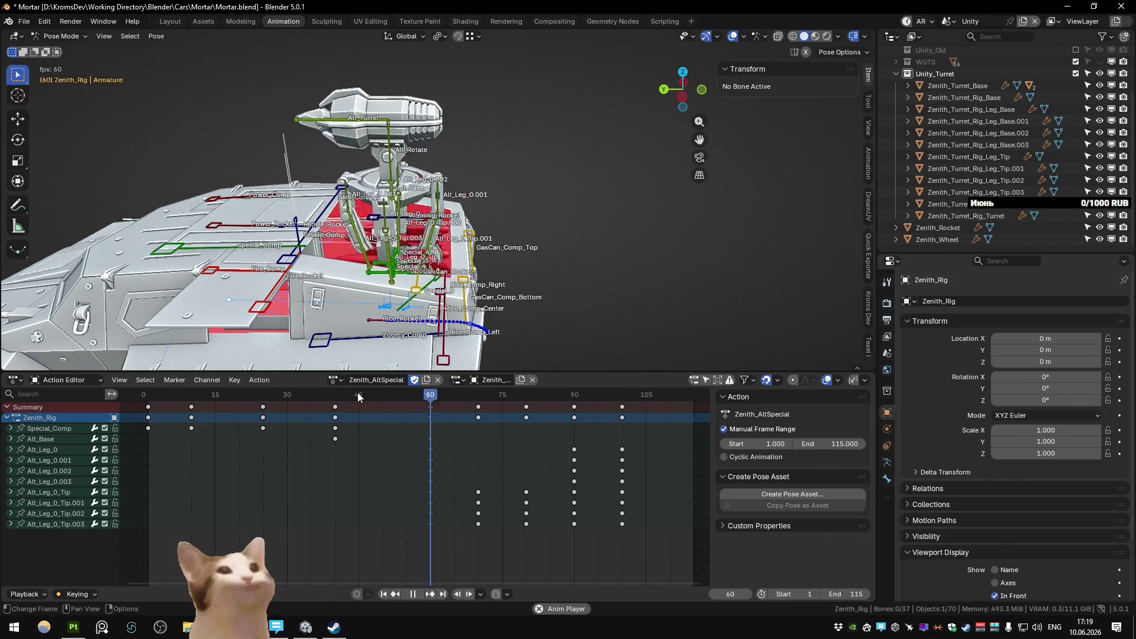
click(361, 395)
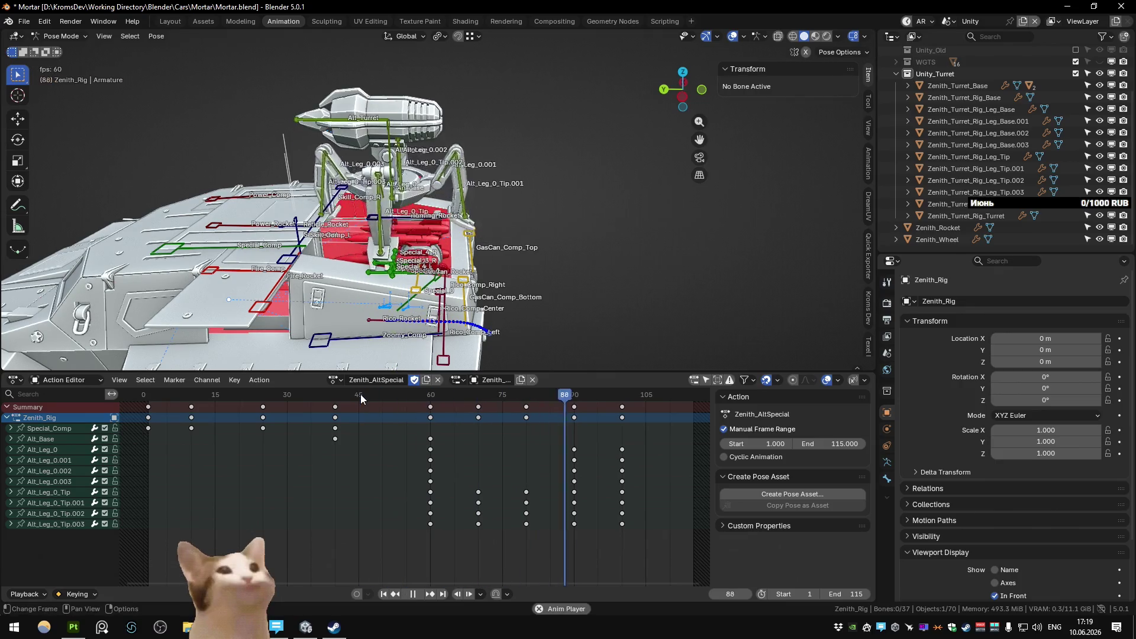
click(361, 396)
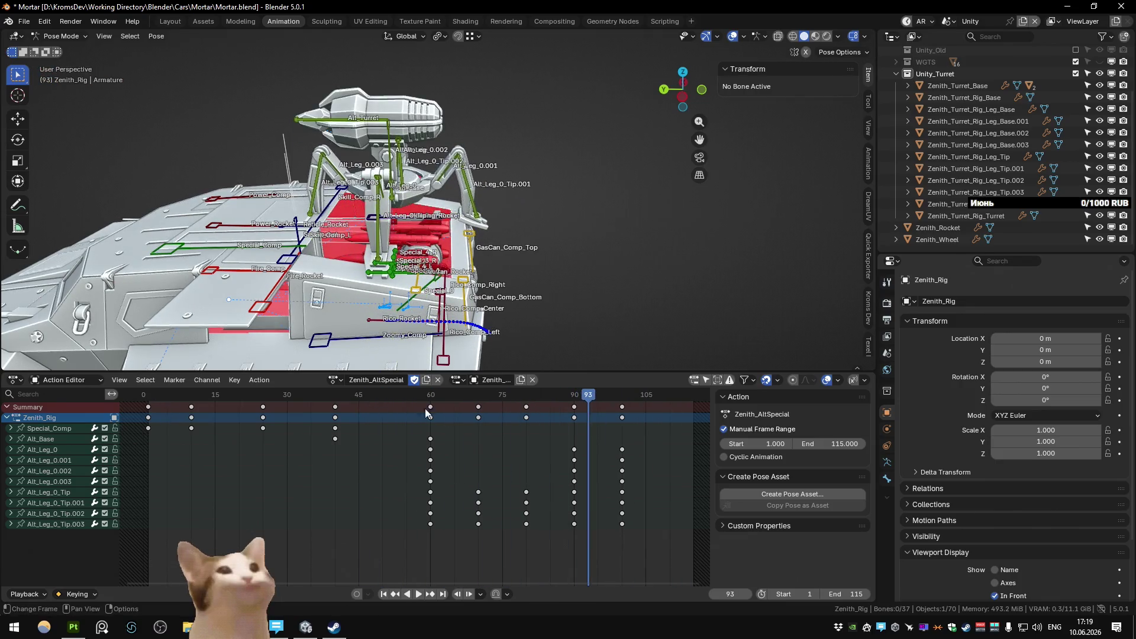
key(ctrl+z)
key(space)
Step: Scrub to the start, switch the rig to Object Mode and orbit around the tank
click(336, 396)
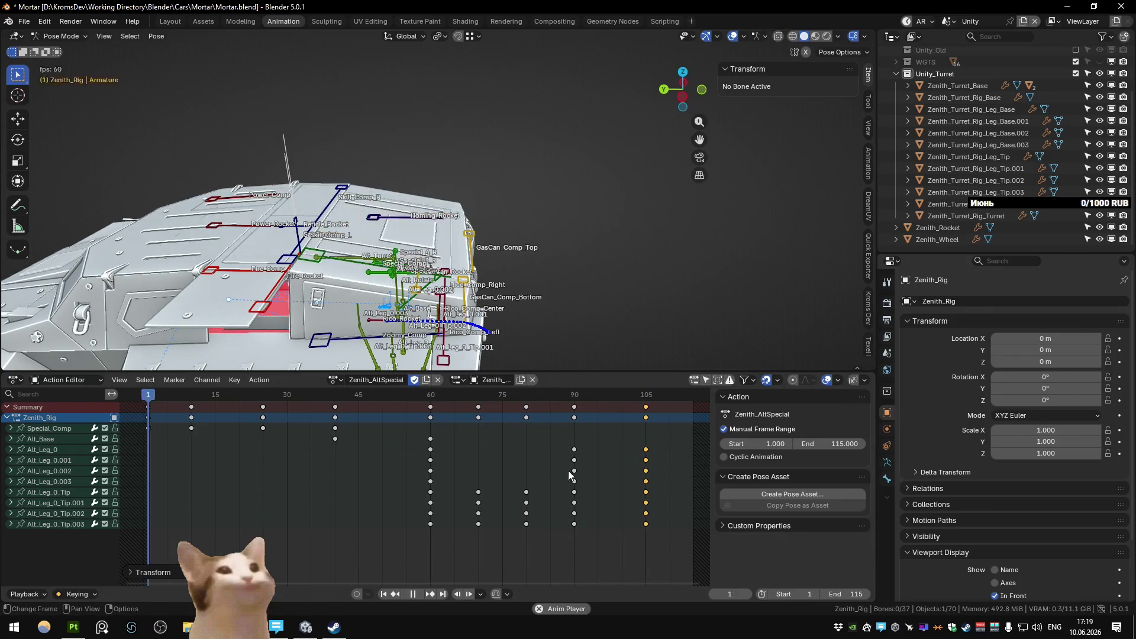
drag(346, 302, 355, 257)
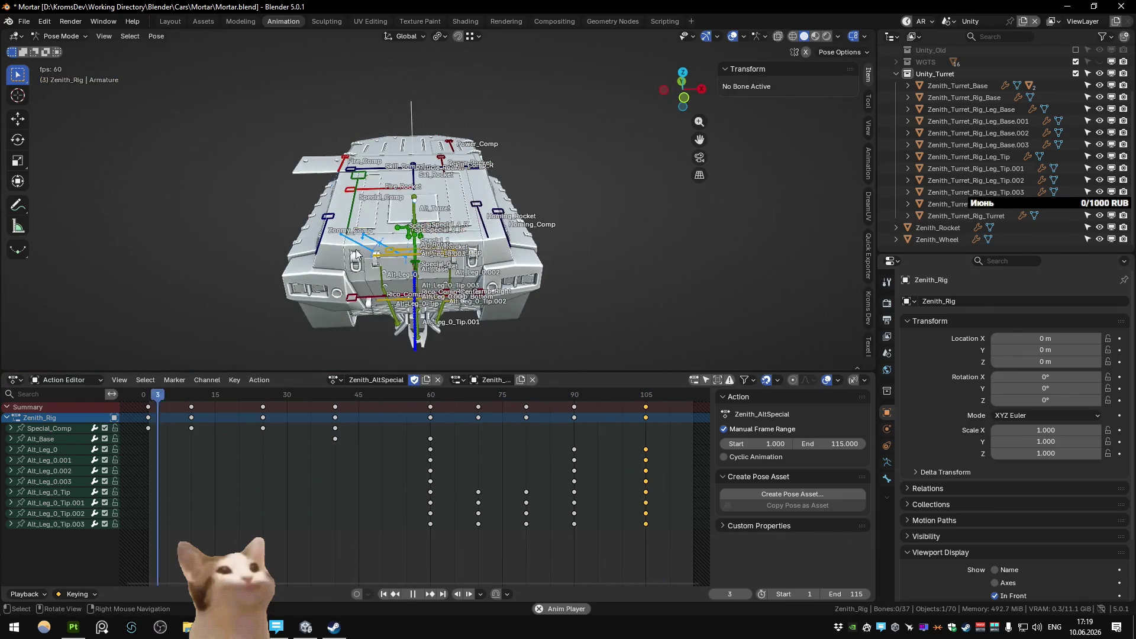
drag(161, 397, 159, 404)
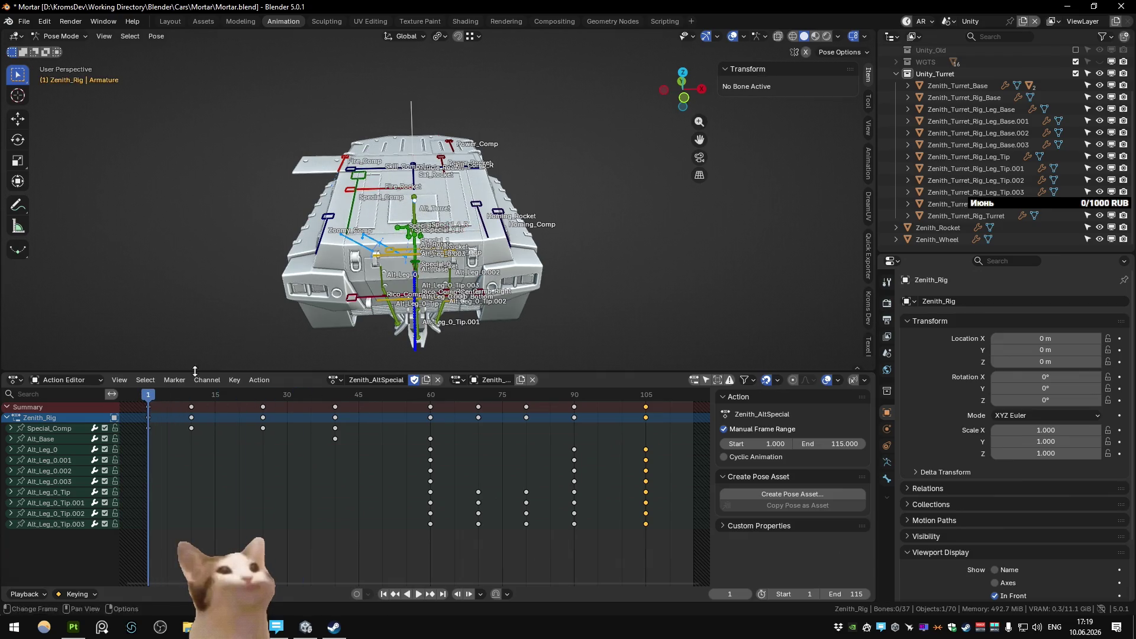
key(ctrl+Tab)
drag(450, 234, 406, 247)
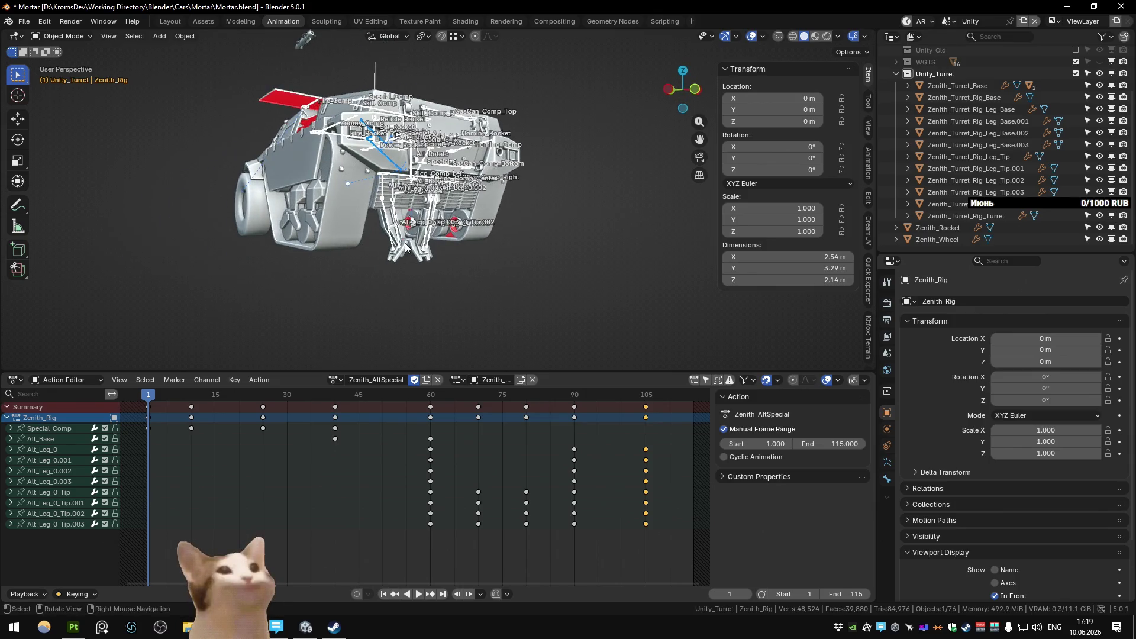
drag(406, 248, 424, 264)
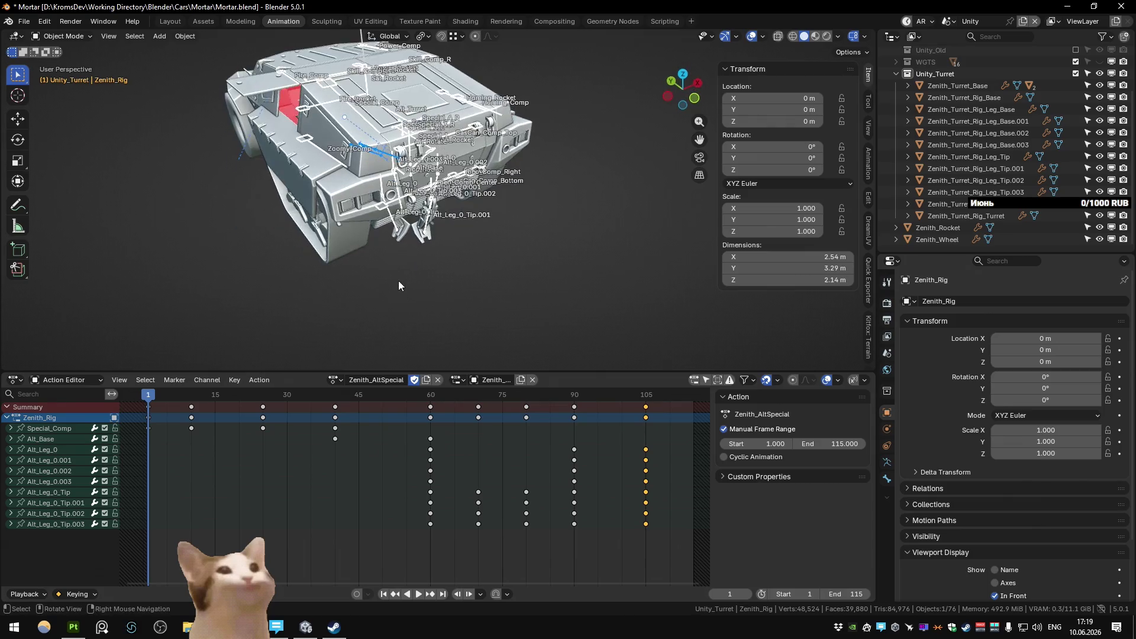
Step: Play the animation, scrub to frame 105, return to Pose Mode and select Alt_Base
key(space)
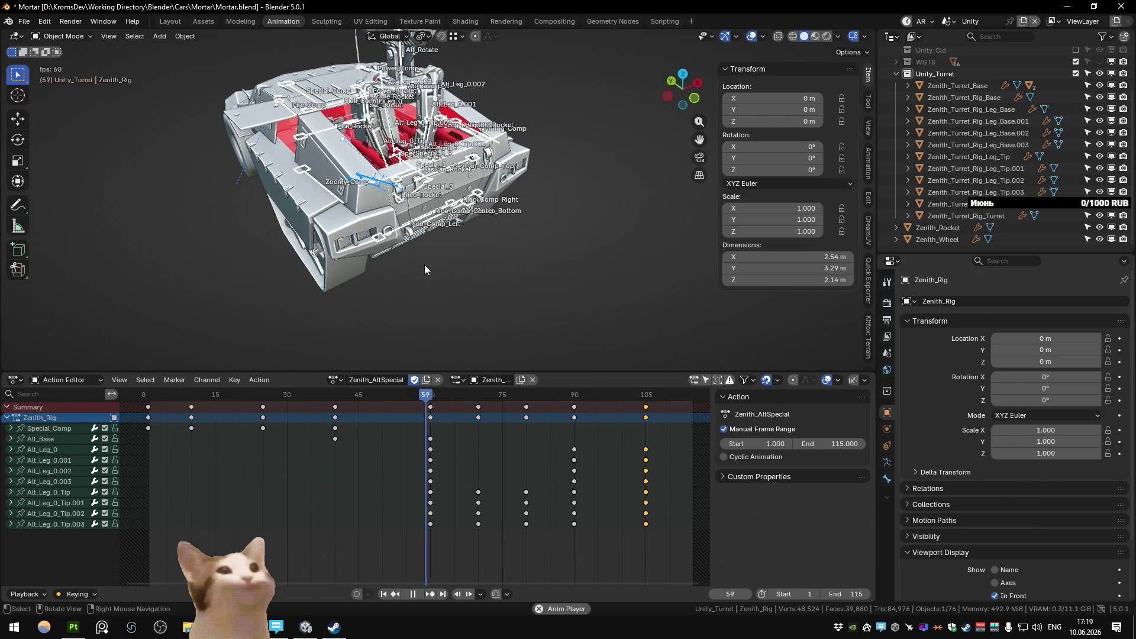
key(space)
key(space)
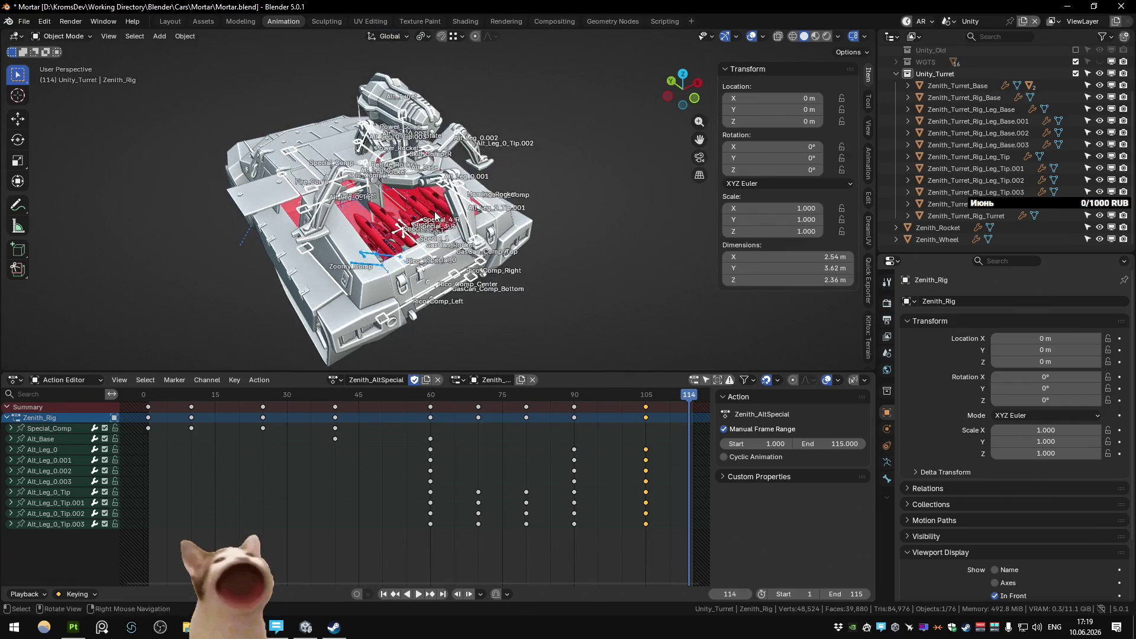
click(148, 397)
drag(147, 399, 647, 396)
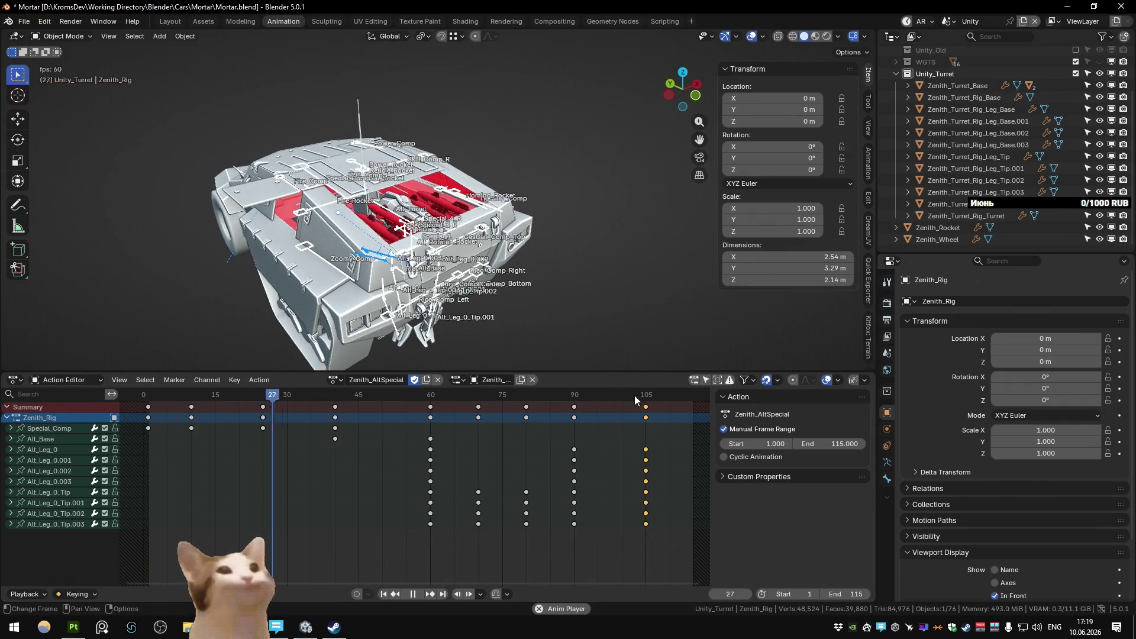
scroll(up, 3)
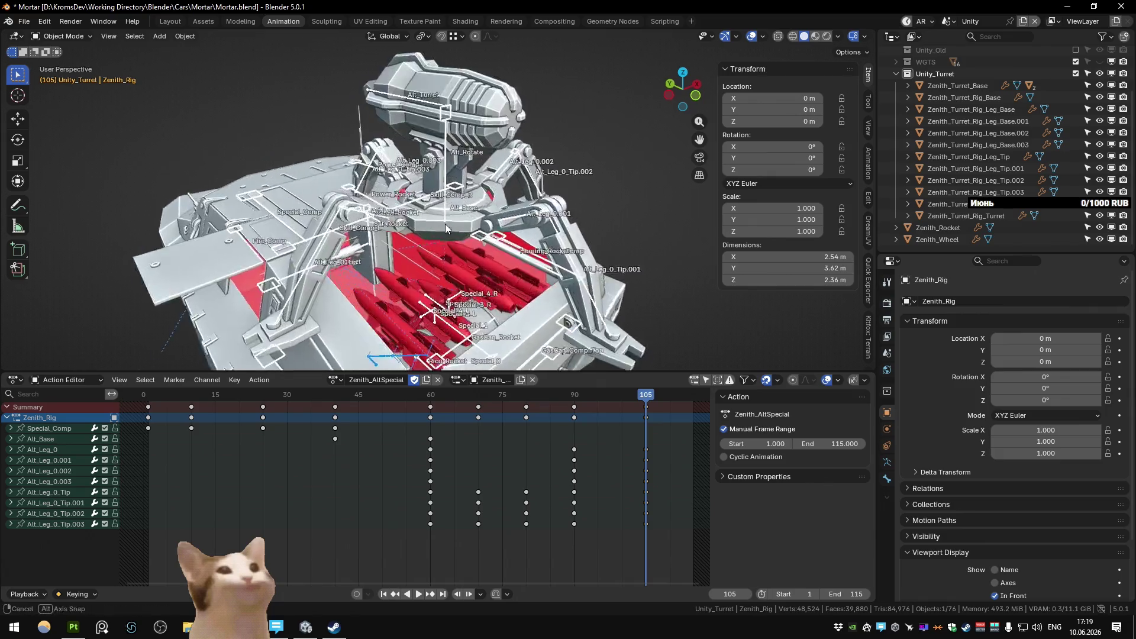
key(ctrl+Tab)
click(452, 211)
Step: Scale the Alt_Base bone to 0.7 and jump back to frame 1
key(s)
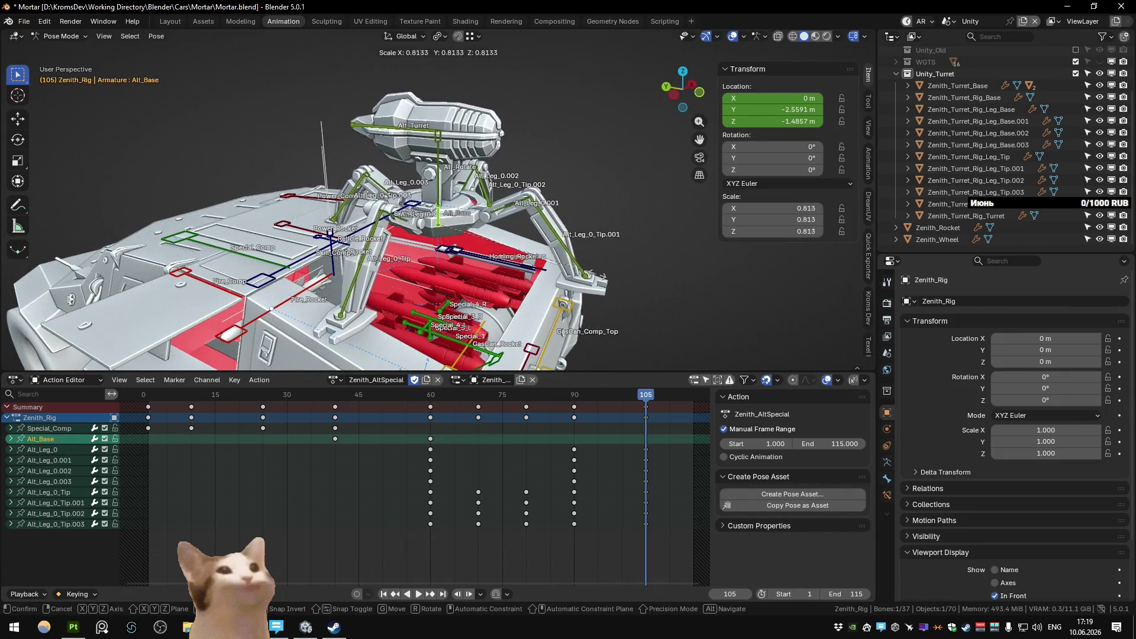
right_click(626, 266)
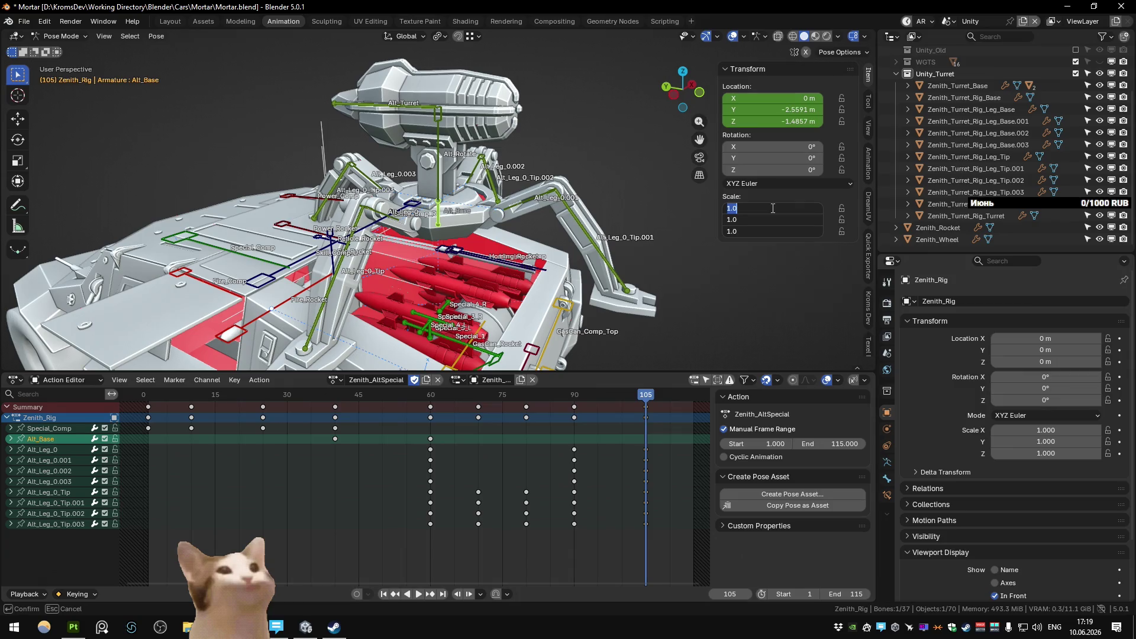
text(0.700)
key(Return)
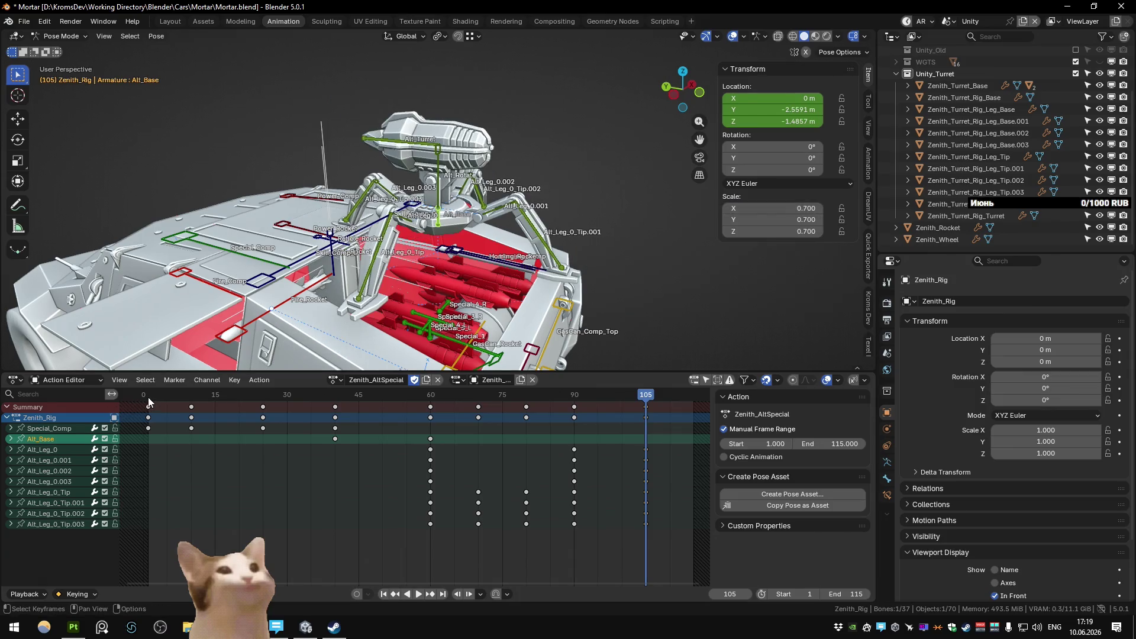
click(148, 403)
Step: Reselect Alt_Base after inspecting the turret and move it vertically along Z
key(g)
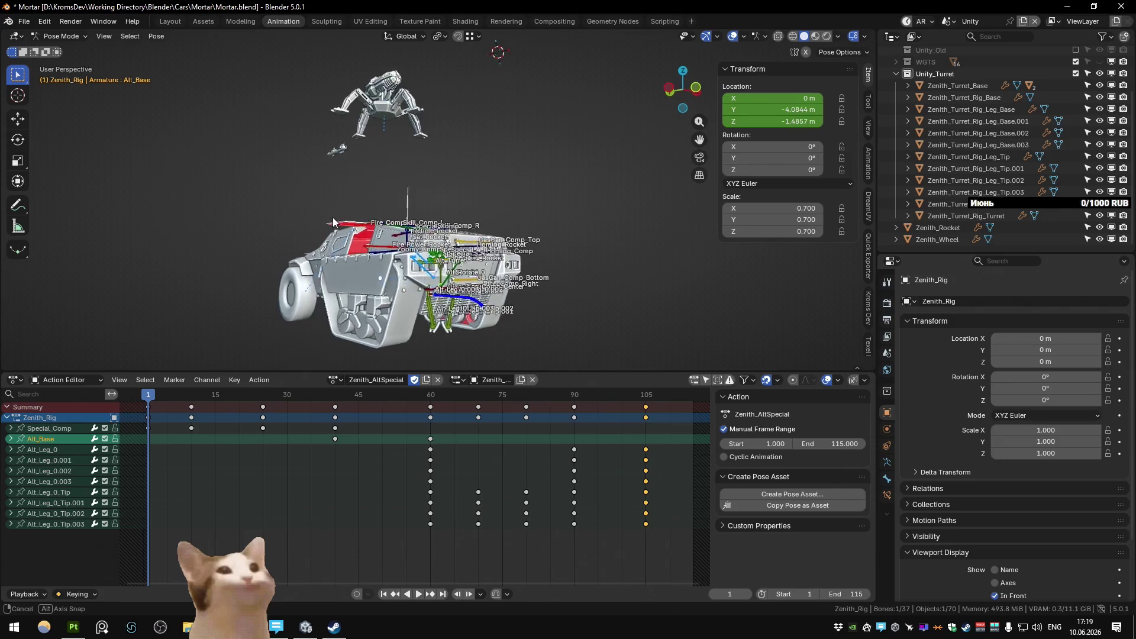
drag(332, 217, 266, 374)
drag(242, 396, 341, 396)
drag(360, 367, 391, 293)
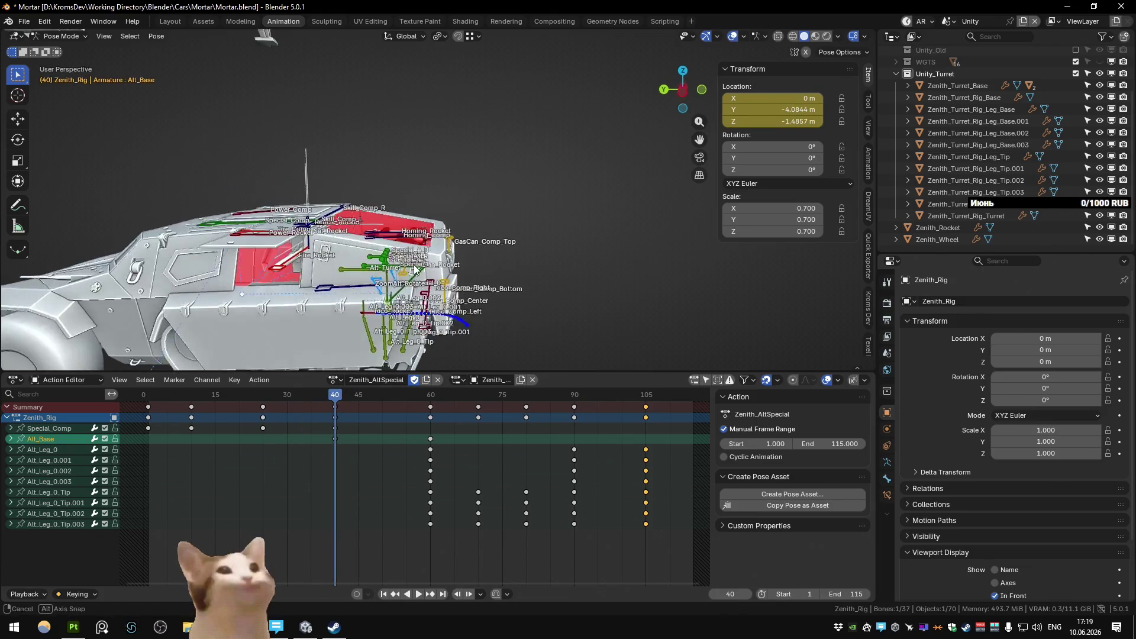
click(391, 297)
scroll(up, 3)
scroll(down, 3)
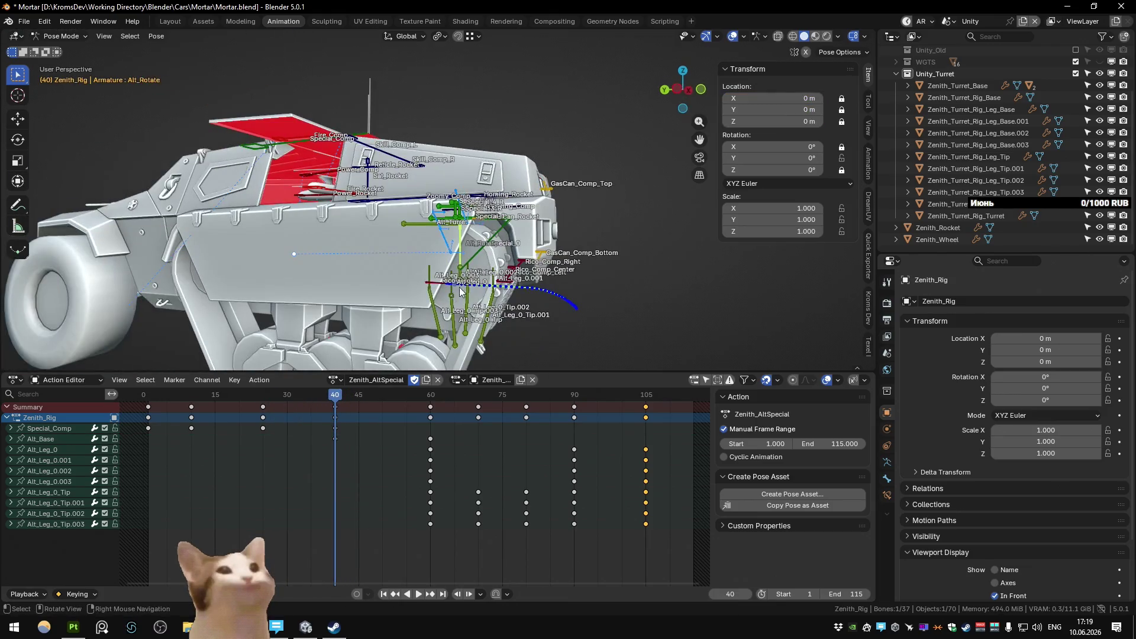
click(468, 280)
drag(492, 241, 517, 262)
key(g)
key(z)
click(462, 195)
Step: Adjust Alt_Base's height with further Z moves, key its transforms at frame 40, and play
key(g)
key(z)
click(450, 158)
scroll(up, 3)
scroll(down, 3)
key(g)
key(z)
click(367, 233)
key(k)
click(542, 222)
key(space)
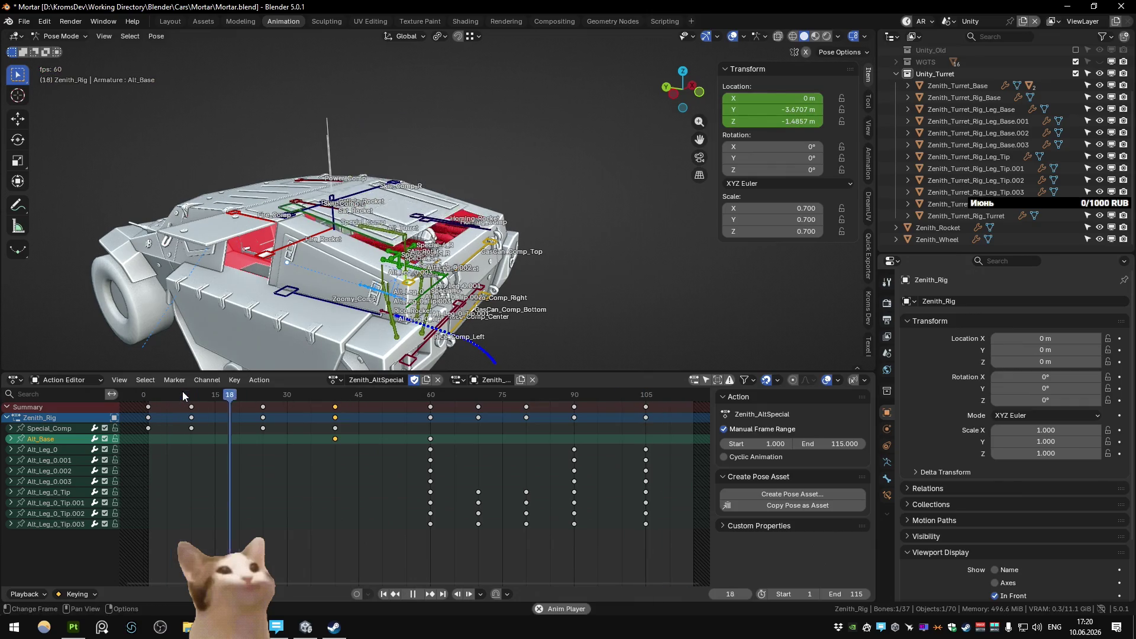
scroll(down, 3)
Step: Shift the keyframes from frame 60 onward ten frames later and play back to check
drag(639, 554, 407, 401)
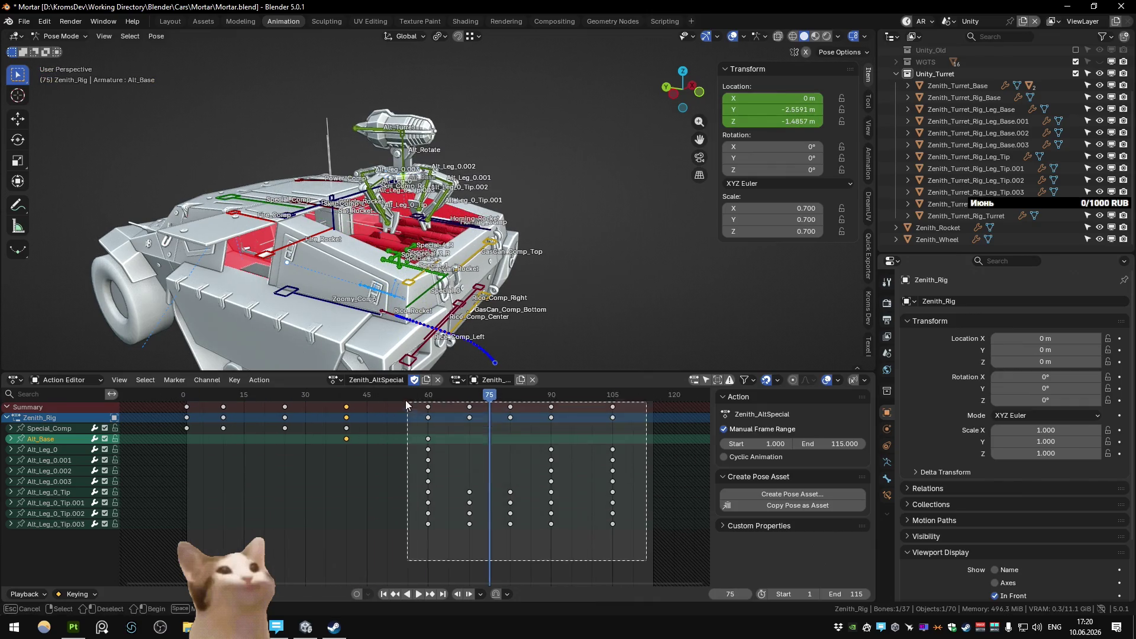
text(g10)
key(Return)
click(239, 395)
key(space)
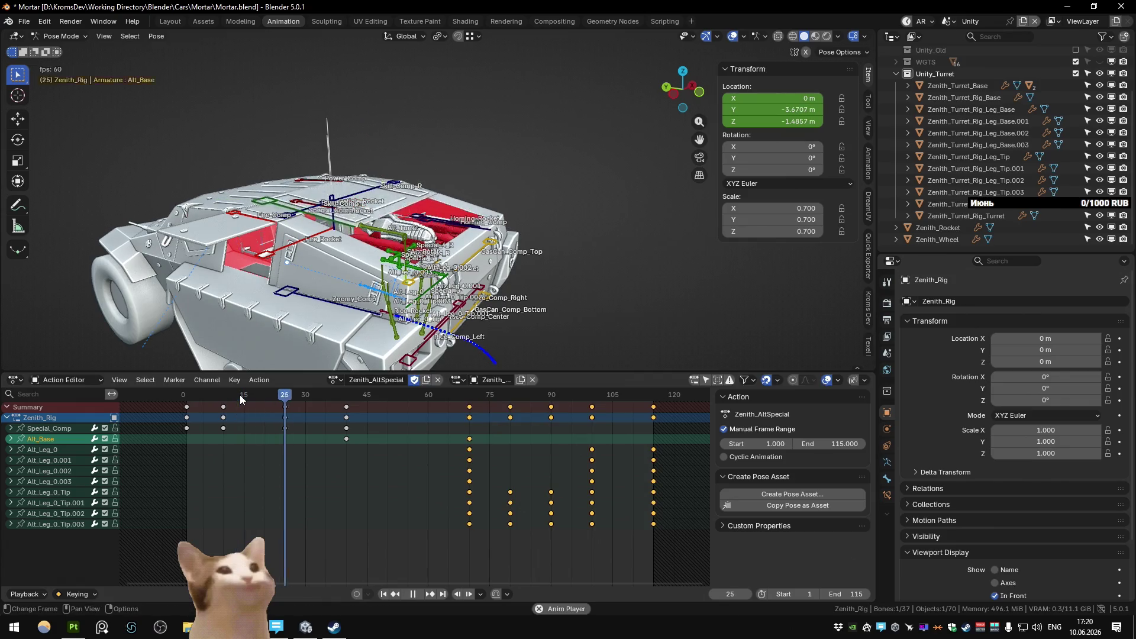
drag(240, 395, 410, 405)
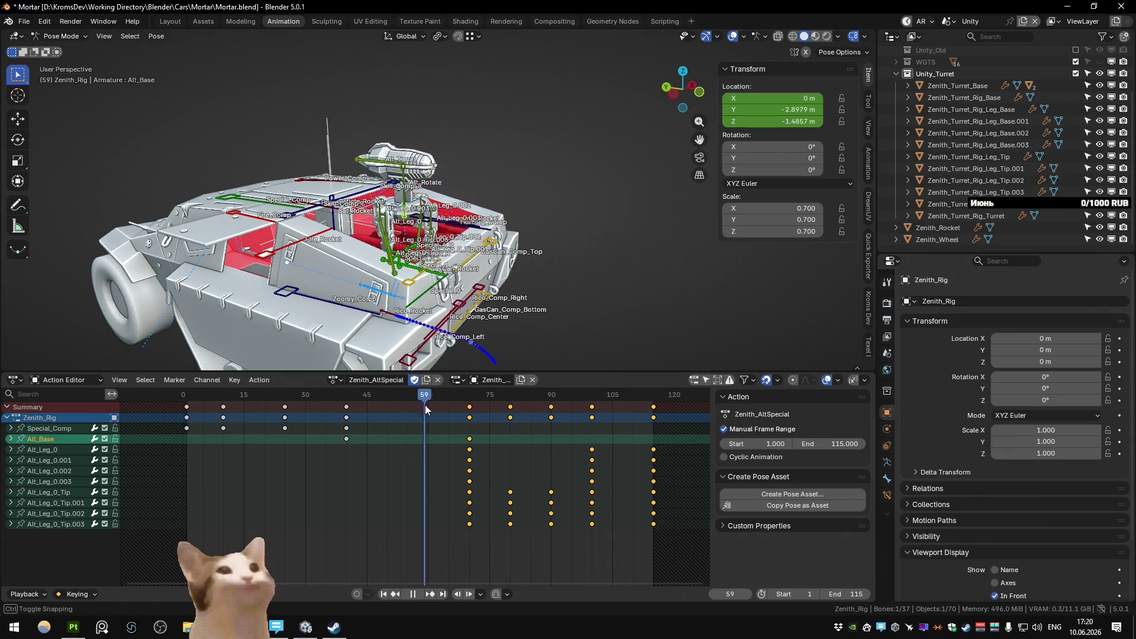
click(636, 559)
Step: Move the keyframes from frame 70 onward fourteen frames earlier and play the retimed animation
drag(702, 557, 454, 443)
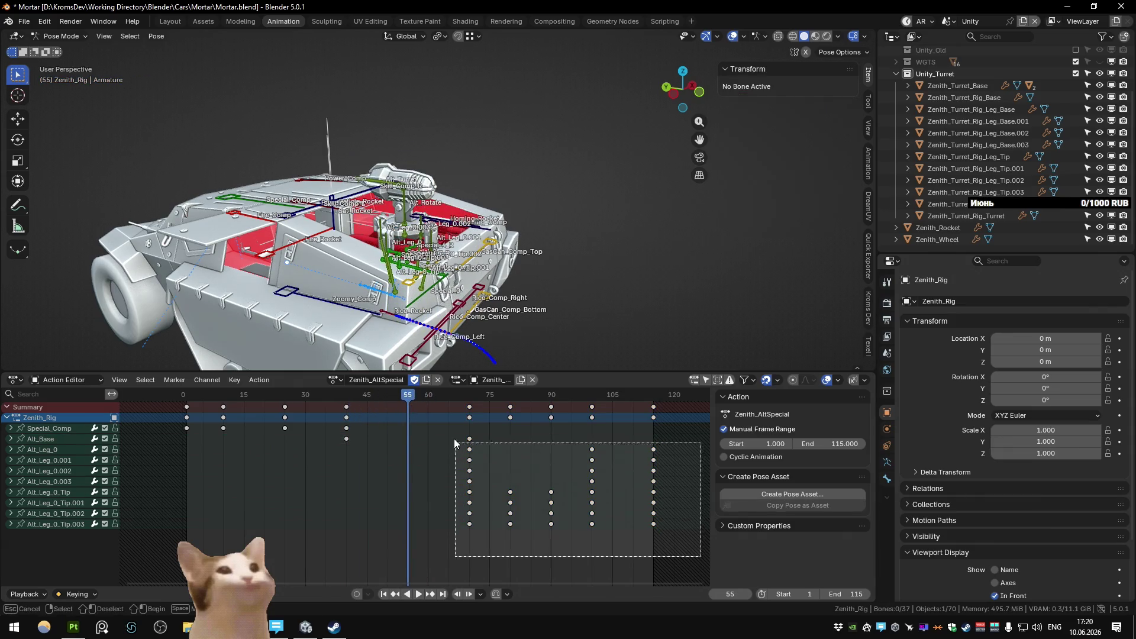
key(g)
click(464, 492)
key(ctrl+z)
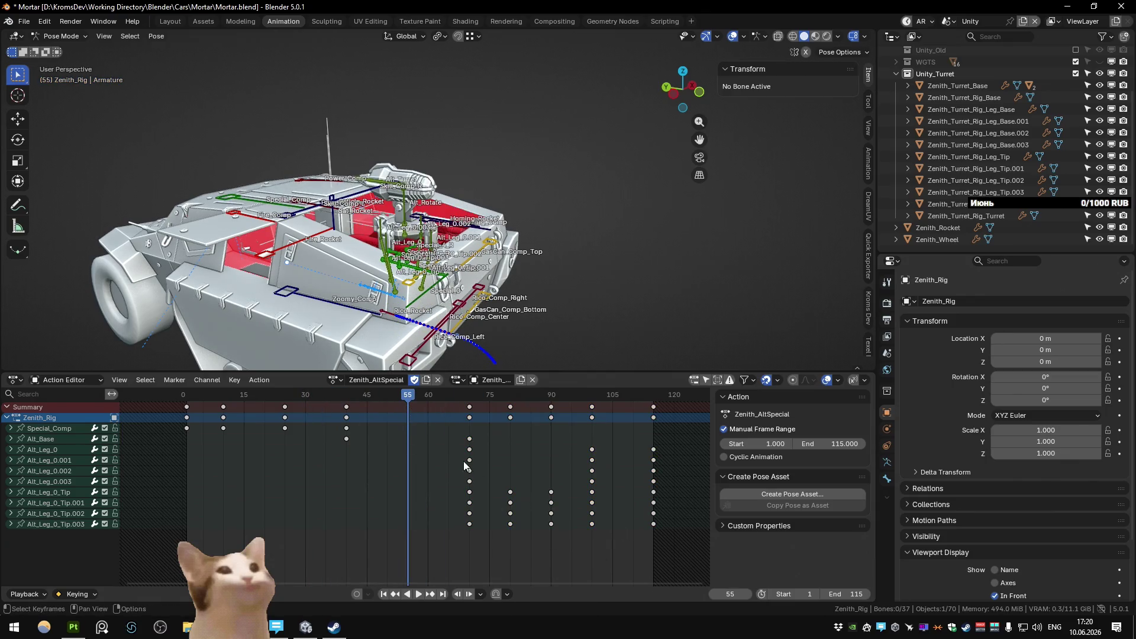
drag(694, 561, 445, 451)
key(g)
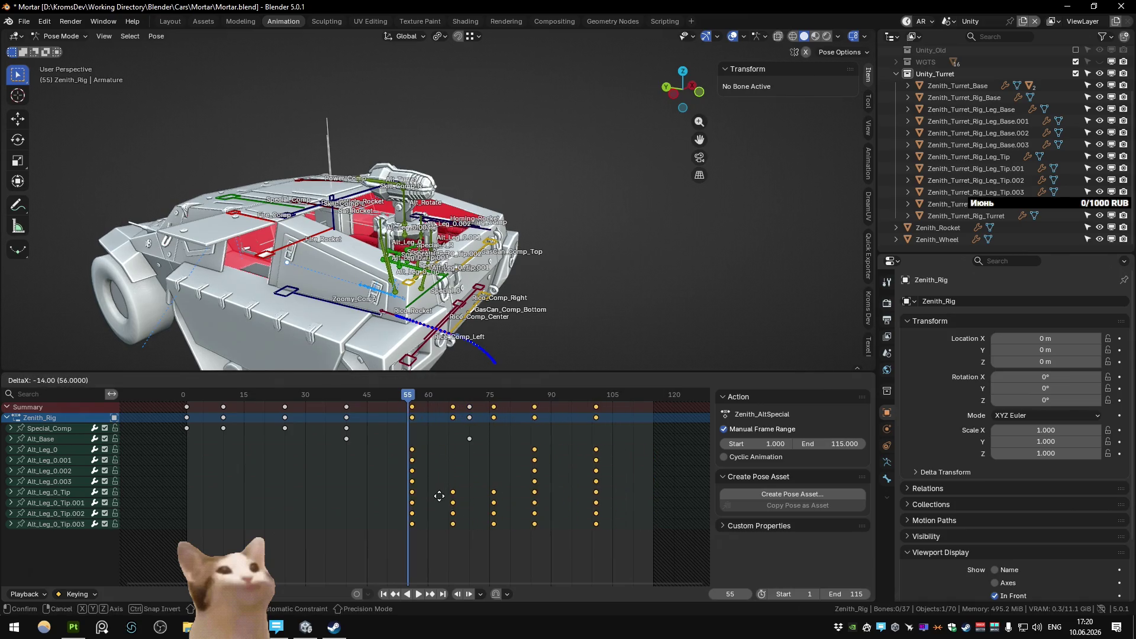
click(439, 495)
key(space)
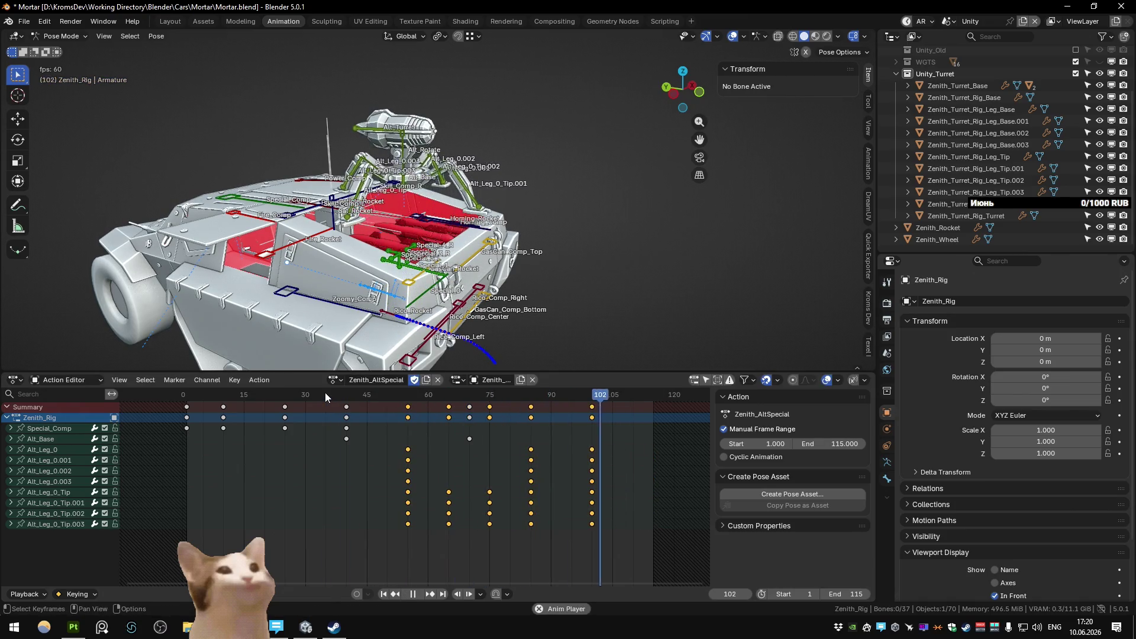
Step: Scrub through the turret animation while orbiting around the tank to review it
drag(325, 393, 373, 400)
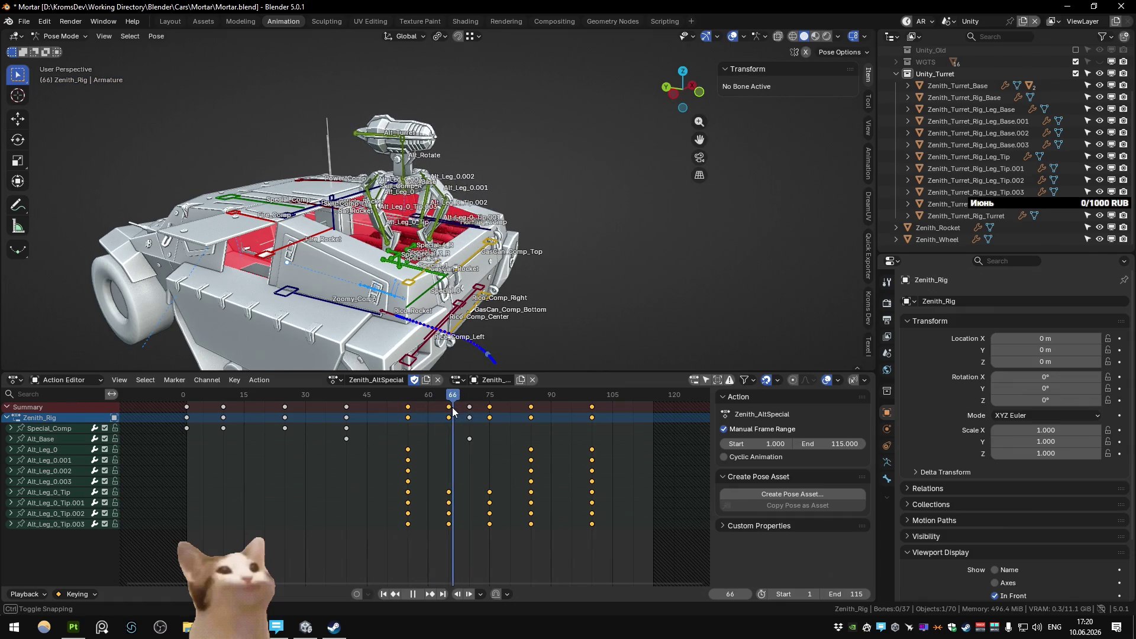
drag(426, 328, 409, 262)
scroll(up, 3)
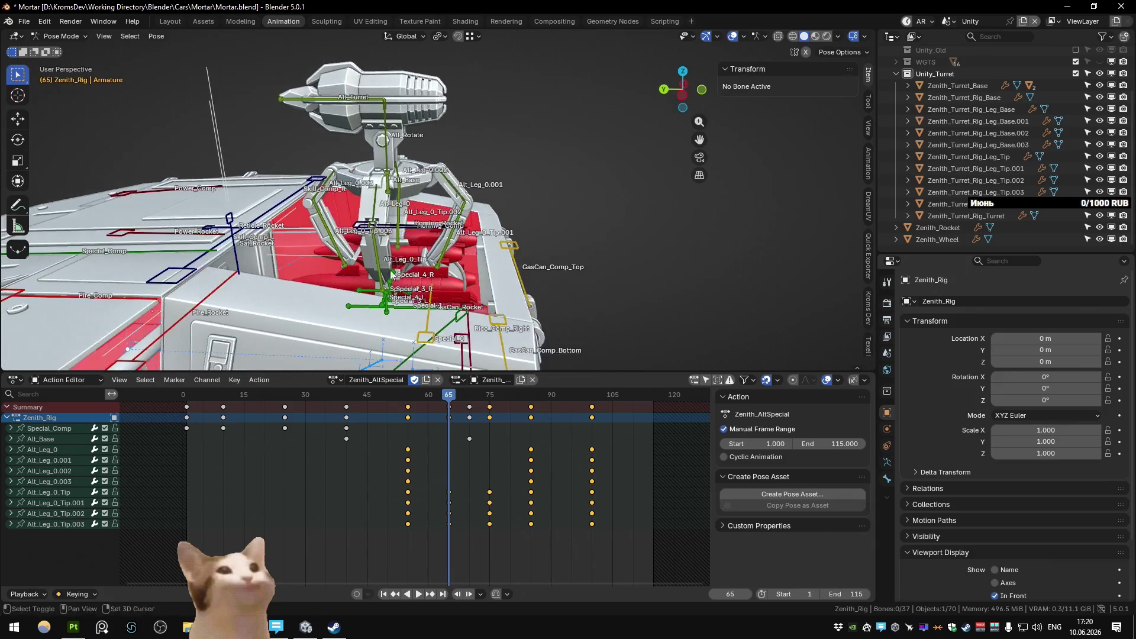
drag(443, 399, 470, 405)
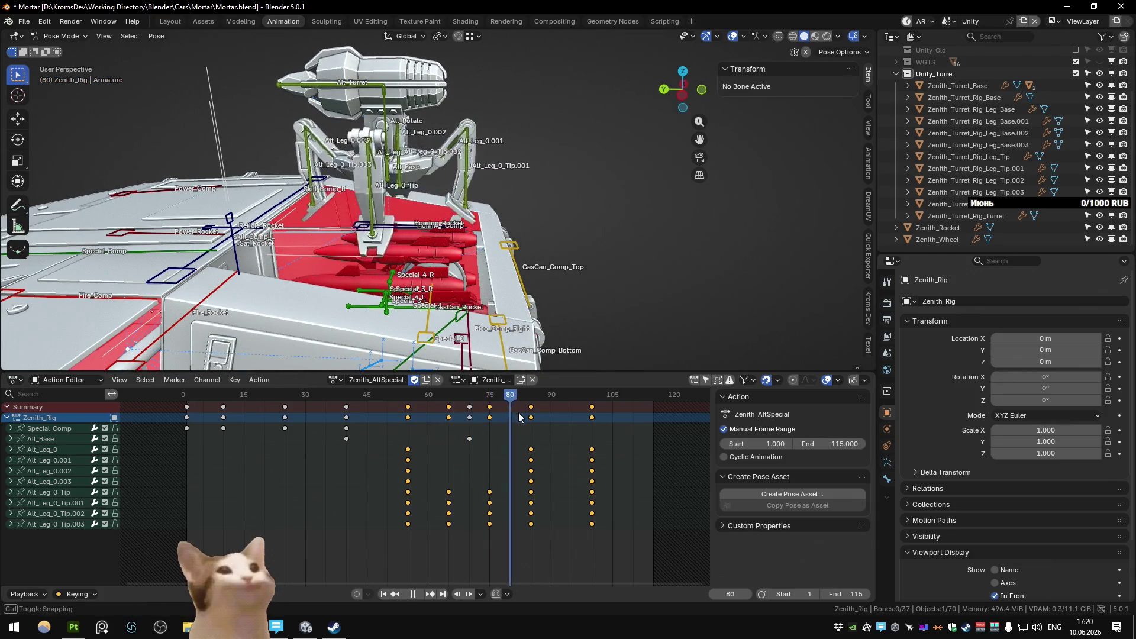
click(187, 424)
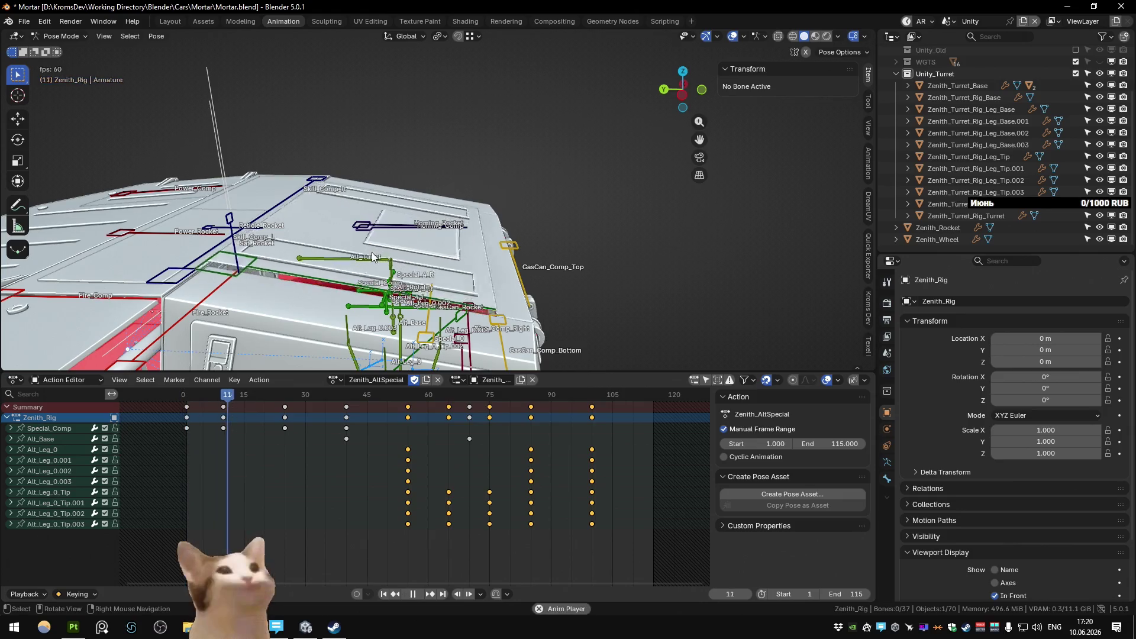
scroll(down, 3)
scroll(down, 3)
drag(381, 241, 320, 293)
Step: Stop playback at frame 1 and return the rig from Pose Mode to Object Mode
key(space)
click(188, 397)
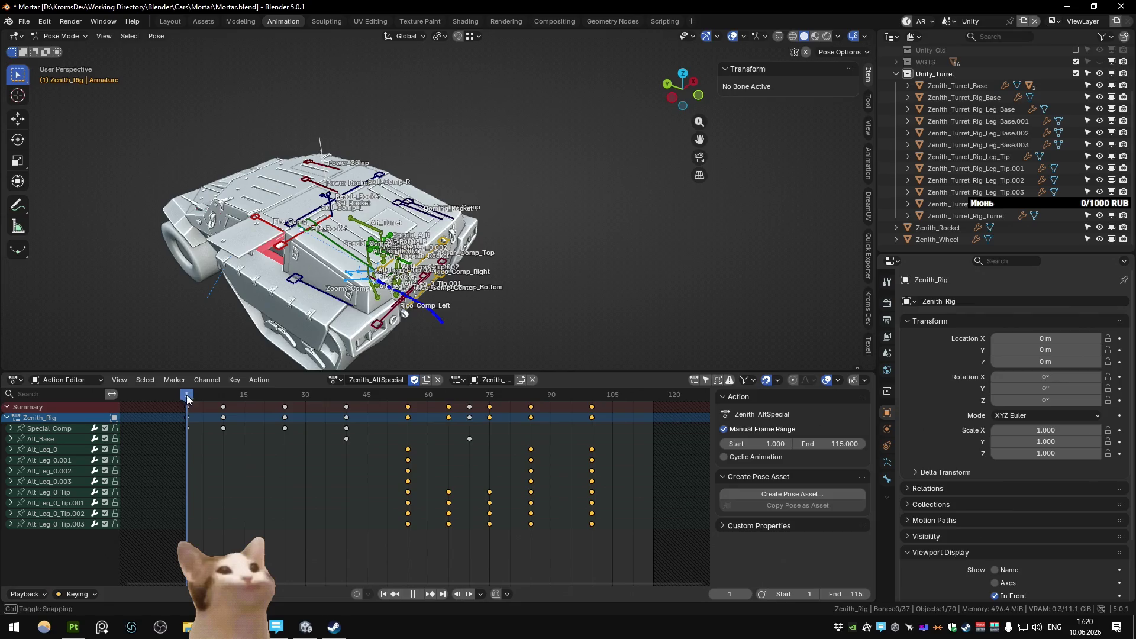
drag(392, 287, 451, 243)
key(ctrl+Tab)
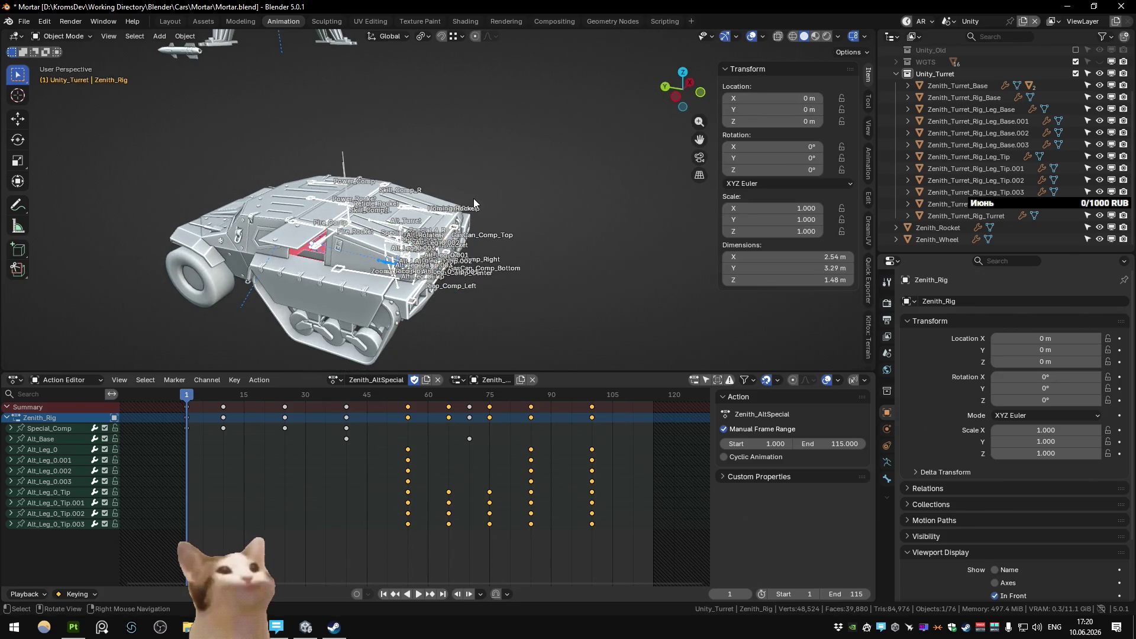
Step: Save Mortar.blend with the Zenith vehicle mesh selected in Object Mode
key(ctrl+Tab)
key(ctrl+s)
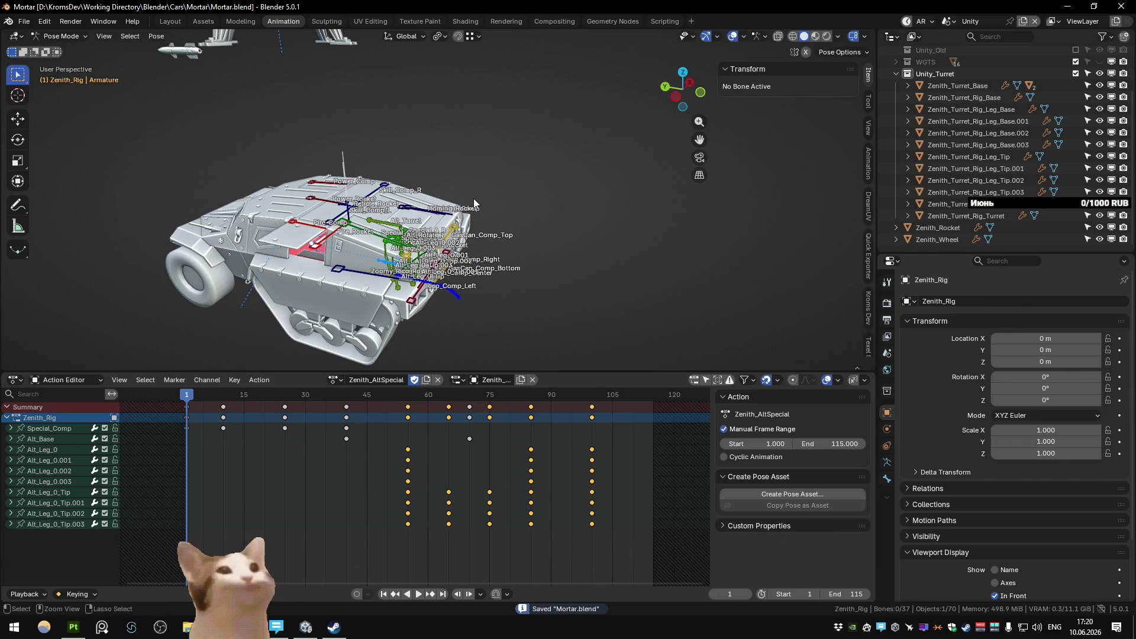
key(ctrl+Tab)
click(434, 250)
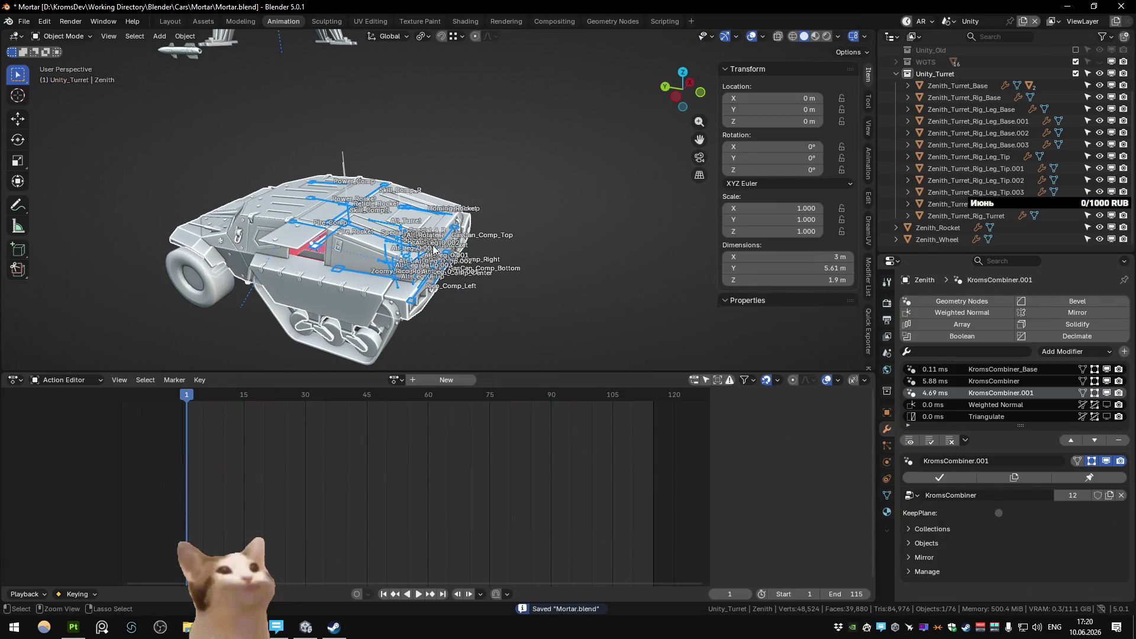
key(ctrl+s)
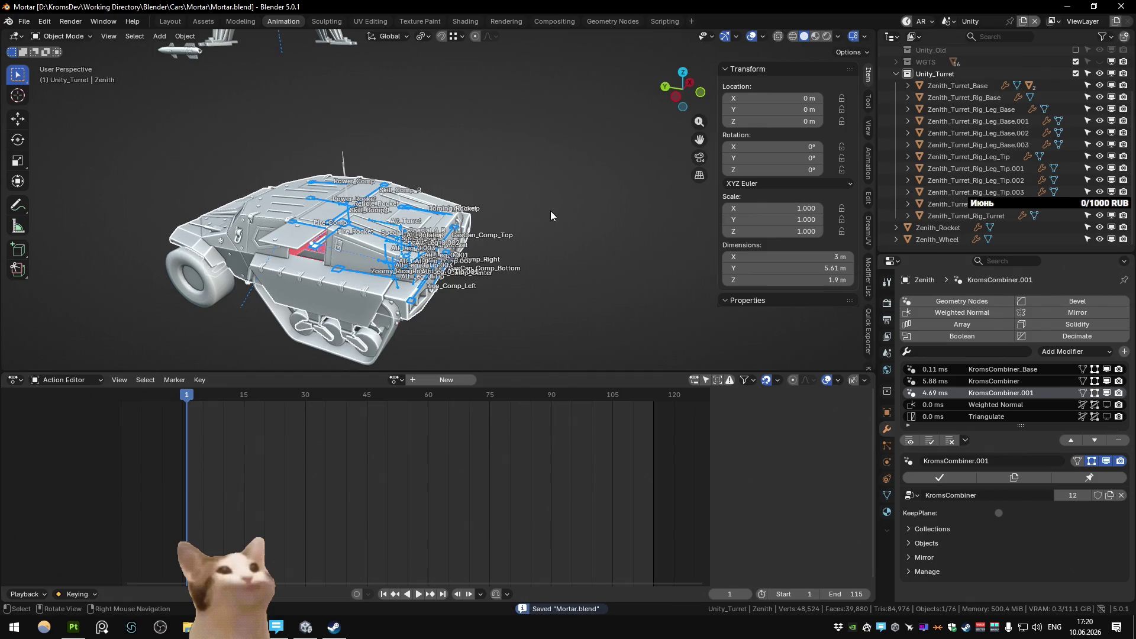
Step: Push Zenith_AltSpecial down into an NLA strip on Zenith_Rig and enable all its tracks
key(shift+F12)
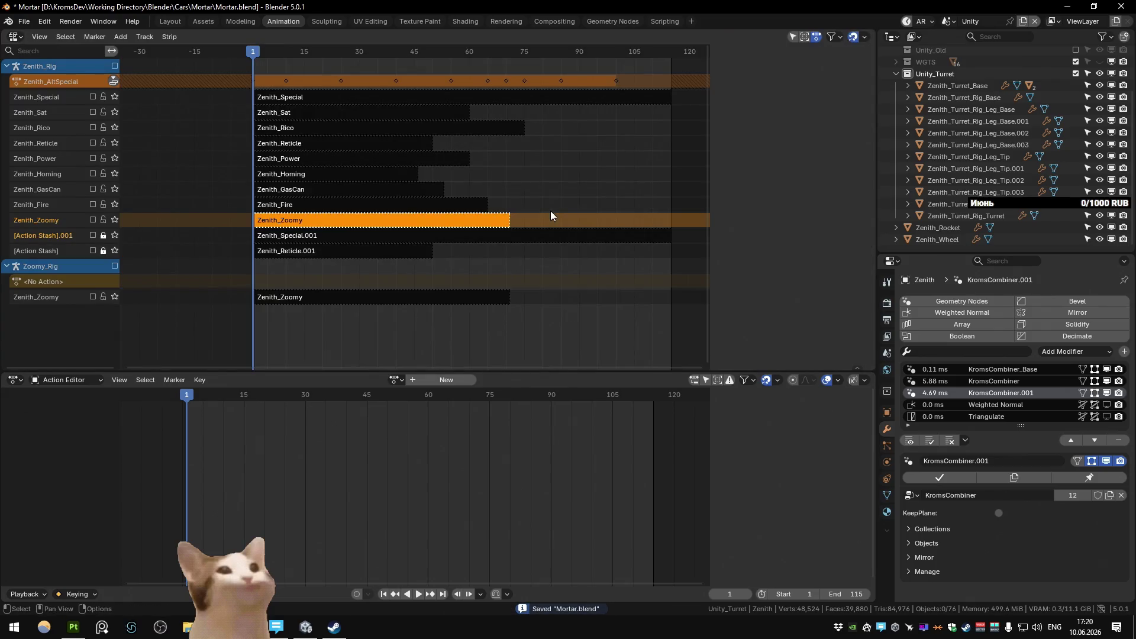
click(114, 82)
key(n)
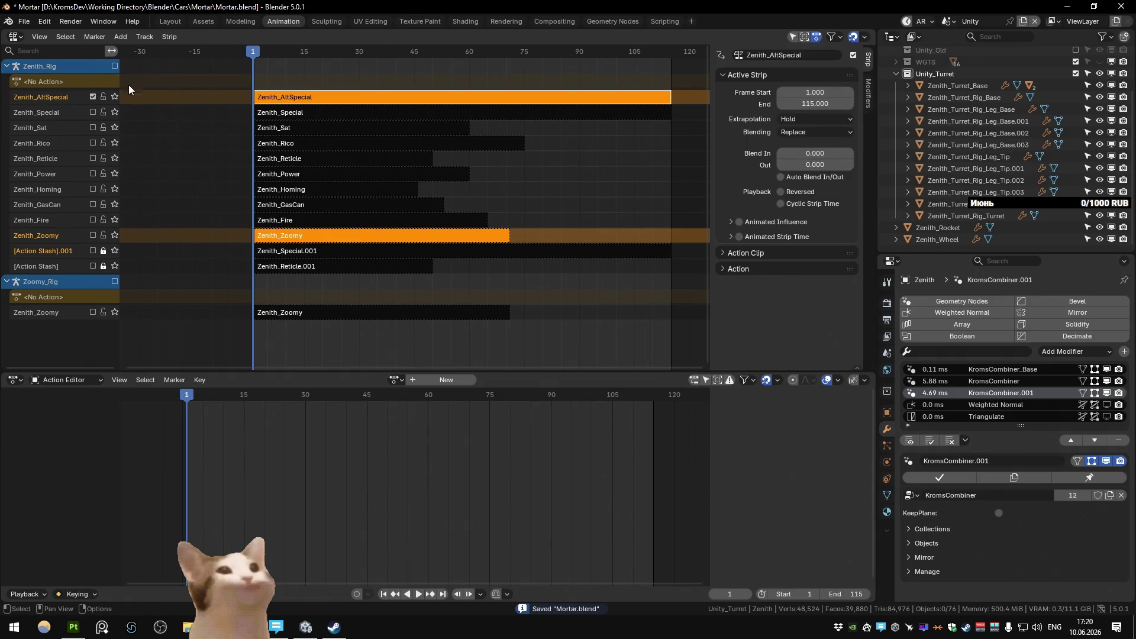
drag(93, 112, 92, 266)
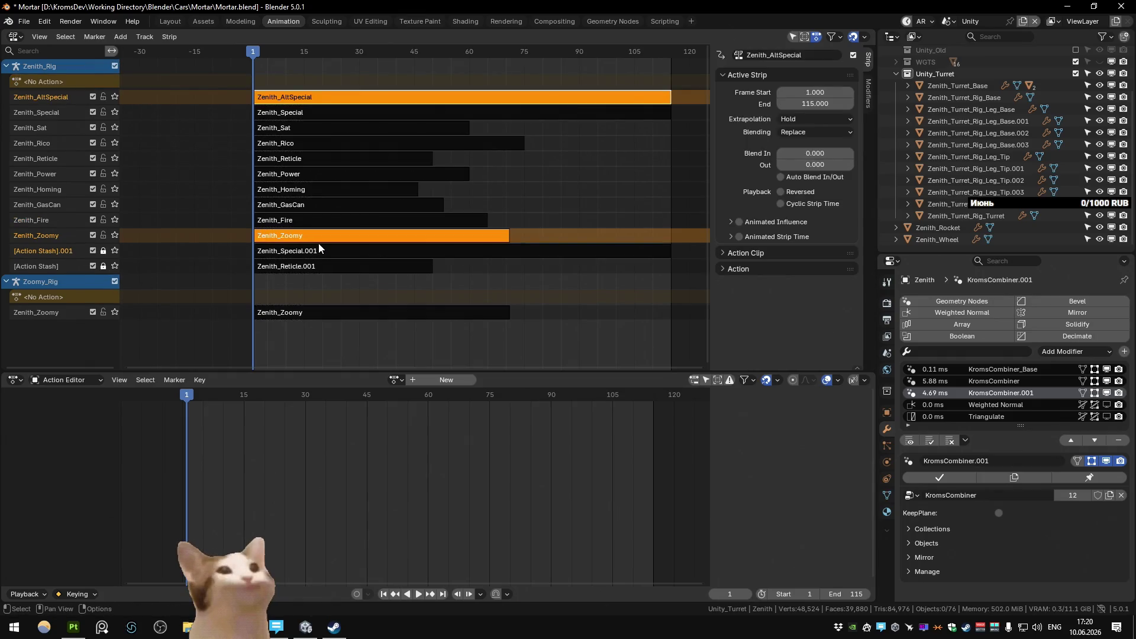
key(shift+F5)
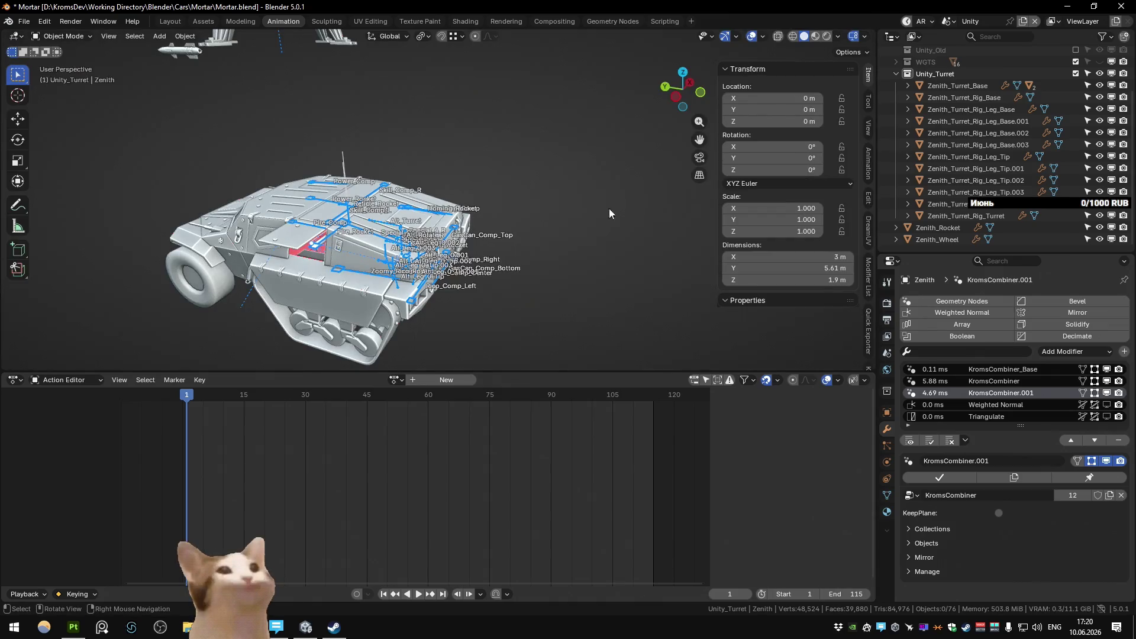
Step: Show the Quick Exporter settings, select Zenith_Rig and play its animation once
click(870, 235)
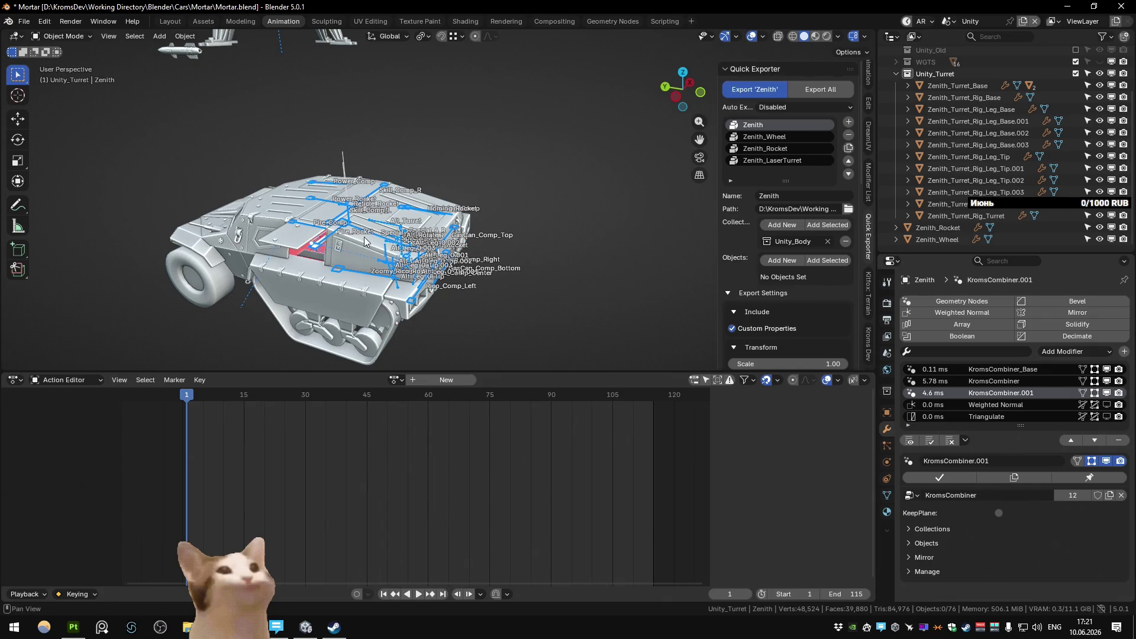
click(309, 227)
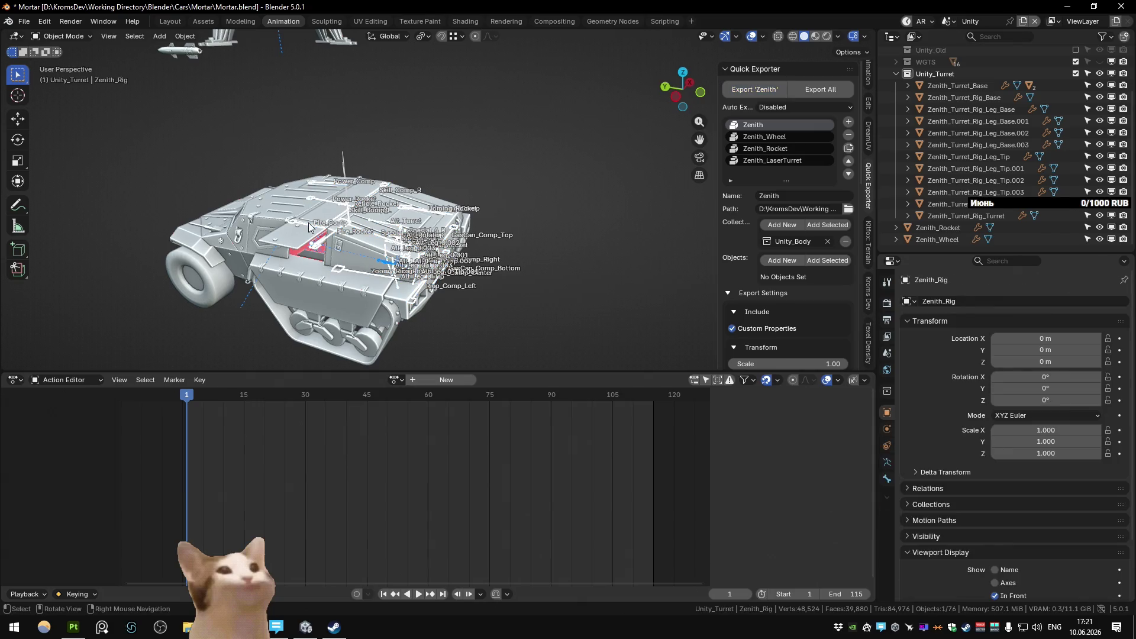
key(space)
key(Escape)
drag(258, 229, 547, 266)
Step: Replay the NLA-strip animation from a side view, then orbit to the hatch area
key(space)
key(space)
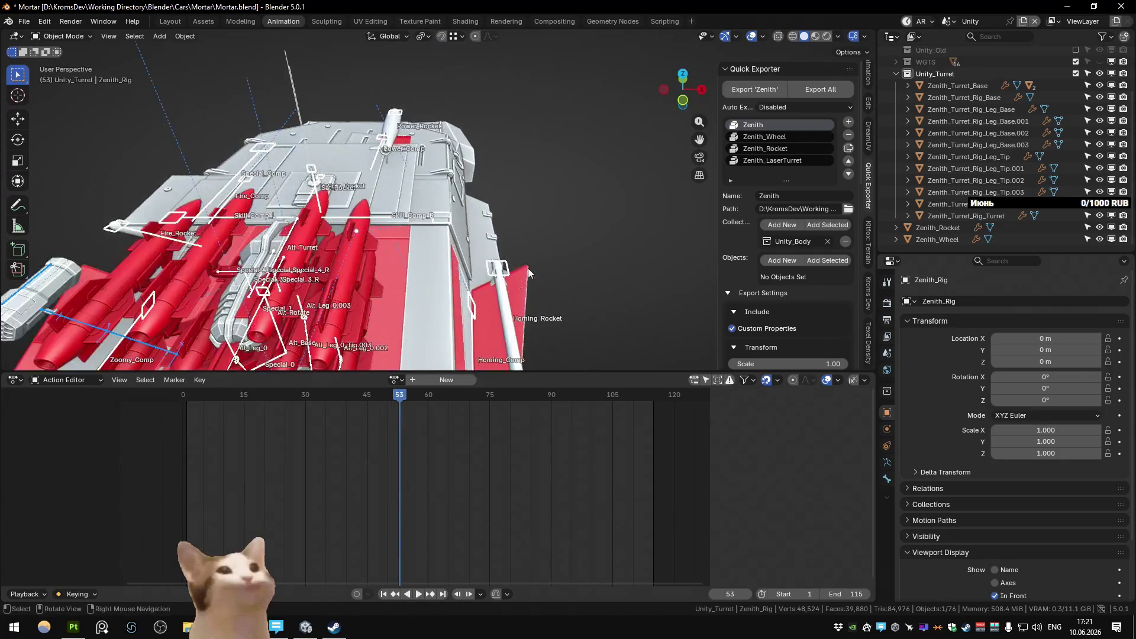
scroll(up, 3)
key(shift+Left)
key(space)
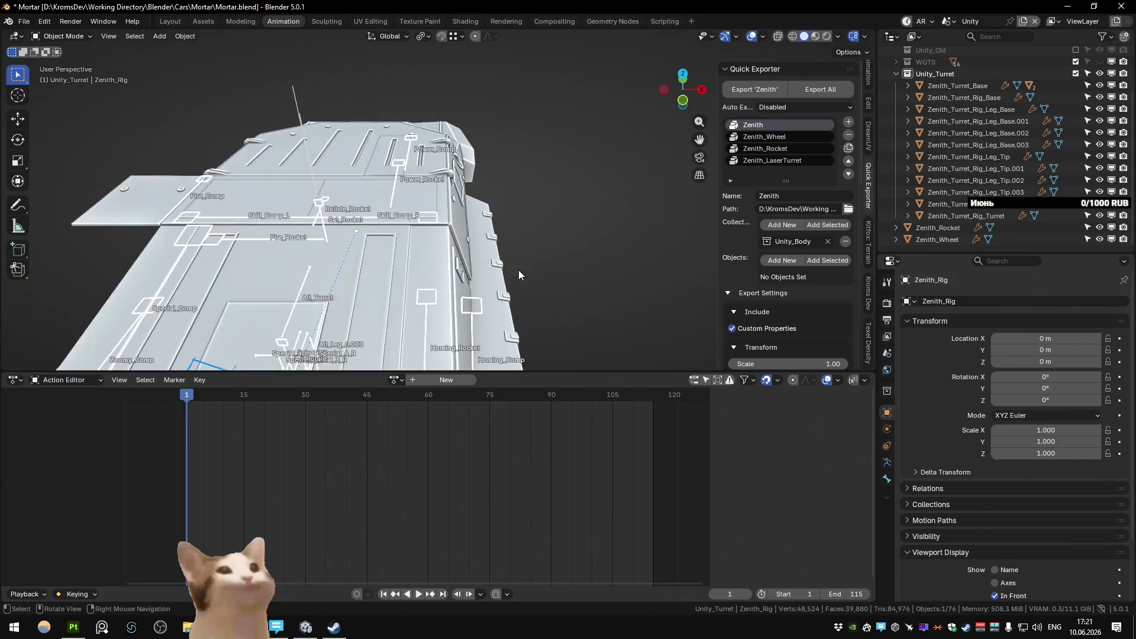
key(Escape)
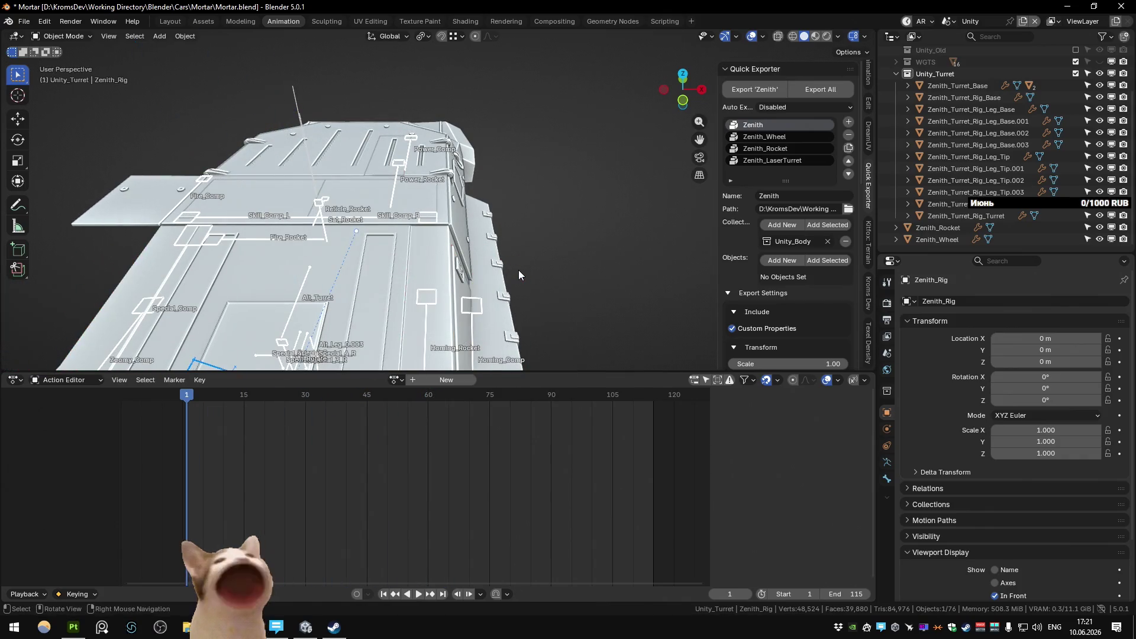
drag(160, 184, 446, 205)
Step: In Edit Mode, try Fire_Comp bone roll values of 40°, -40° and -60° in the sidebar
key(Tab)
click(383, 211)
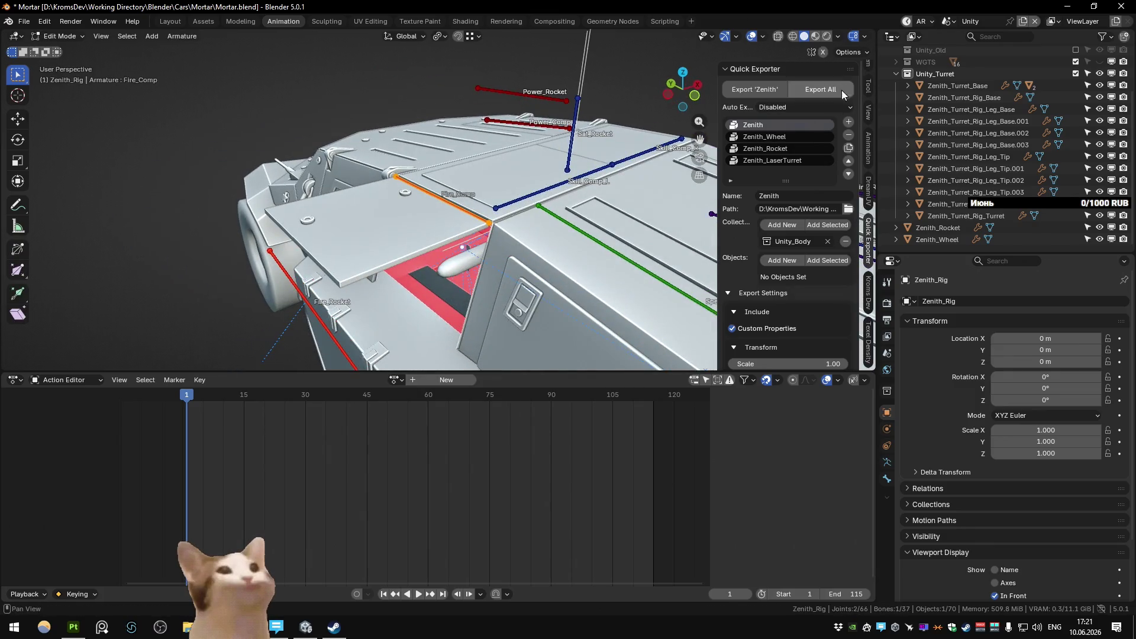
click(870, 69)
click(818, 209)
text(40)
key(Return)
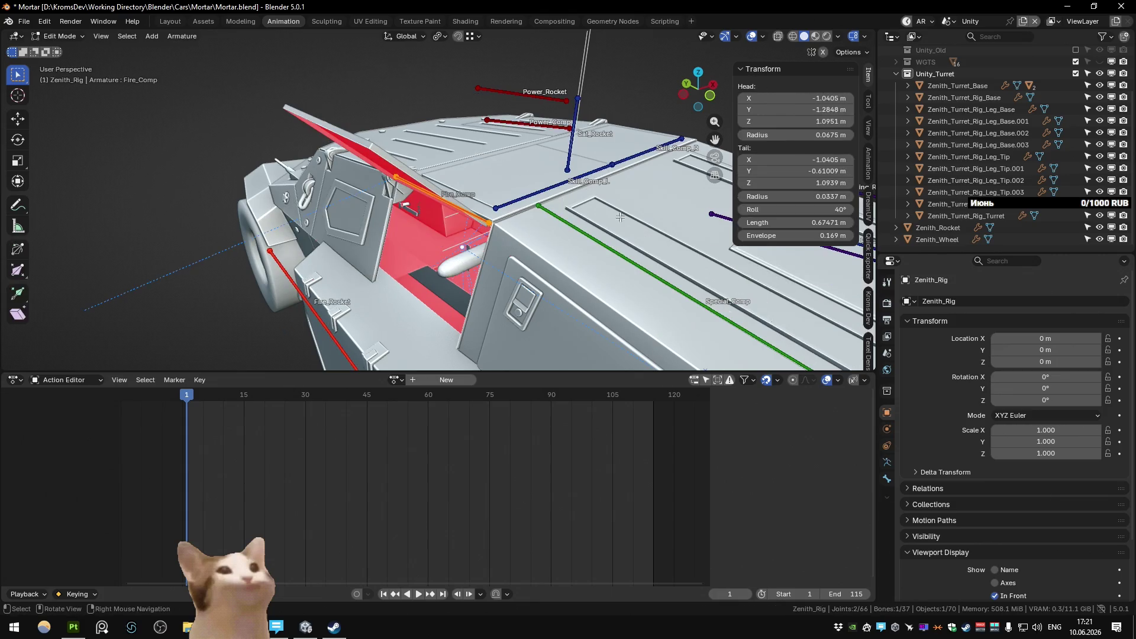
click(782, 209)
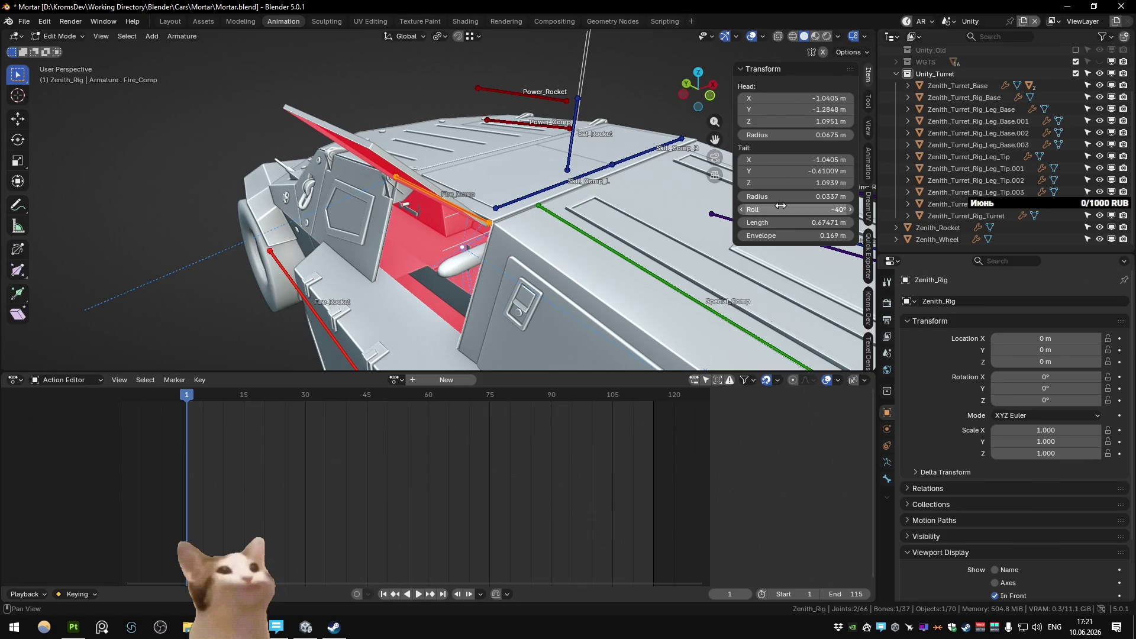
key(Return)
drag(397, 205, 454, 231)
click(783, 209)
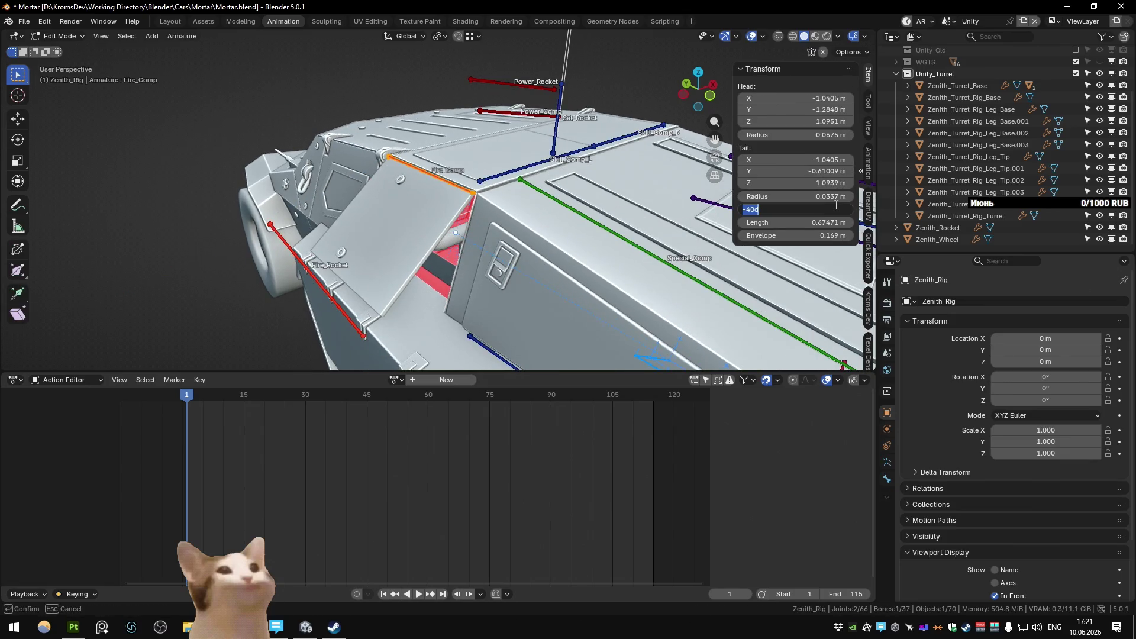
text(-90)
key(Return)
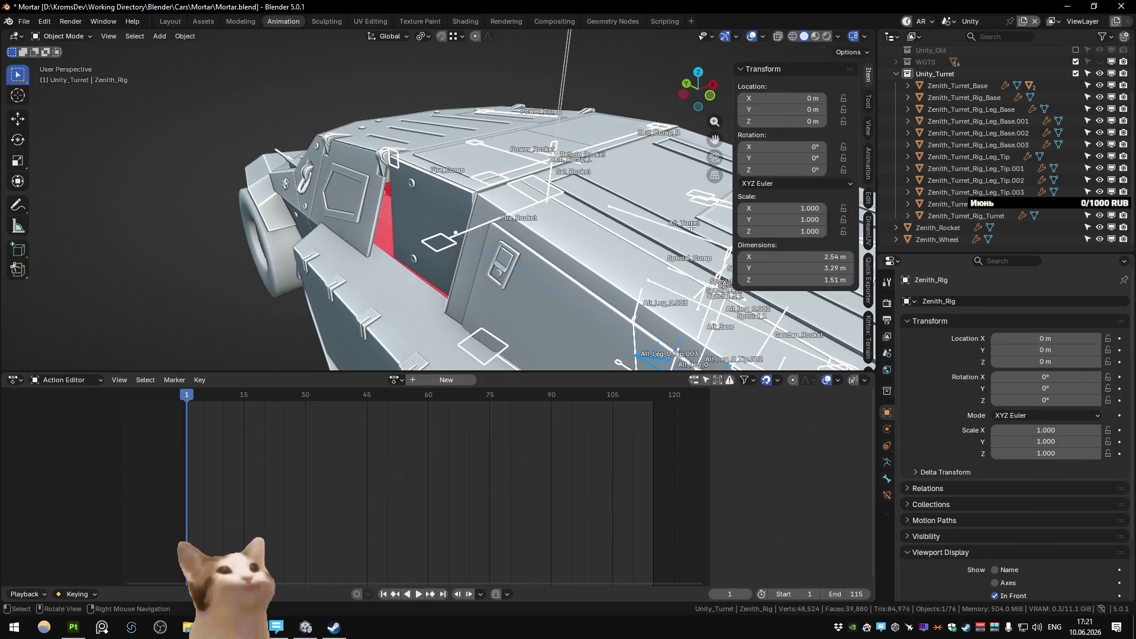
key(Return)
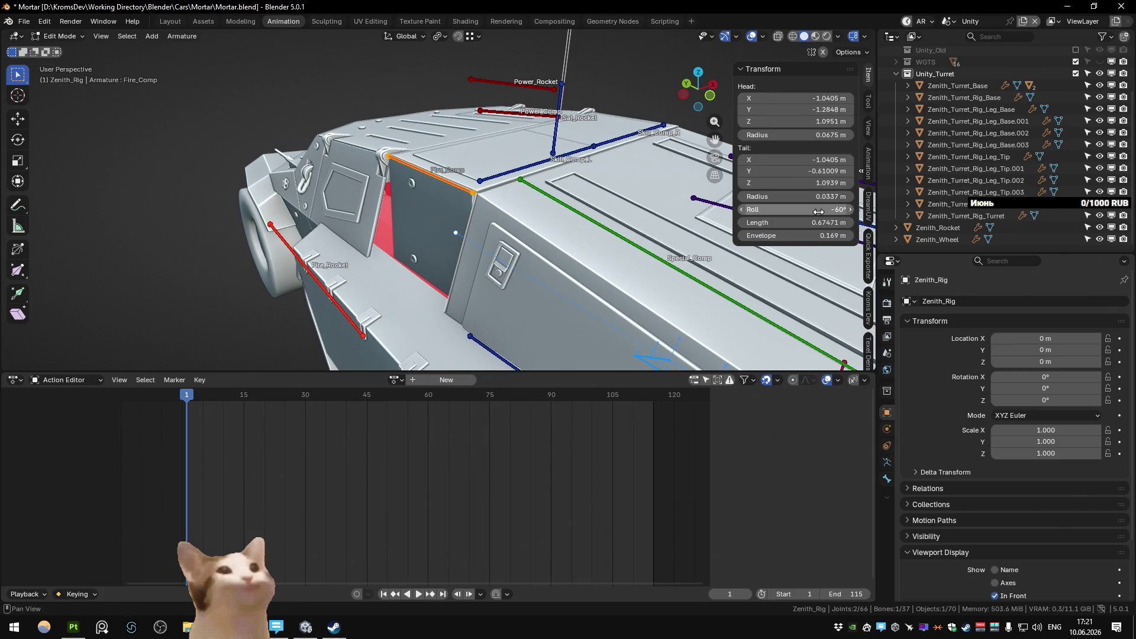
Step: Check the hatch against the animation between roll edits, undoing and redoing the change
key(Tab)
drag(441, 210, 417, 153)
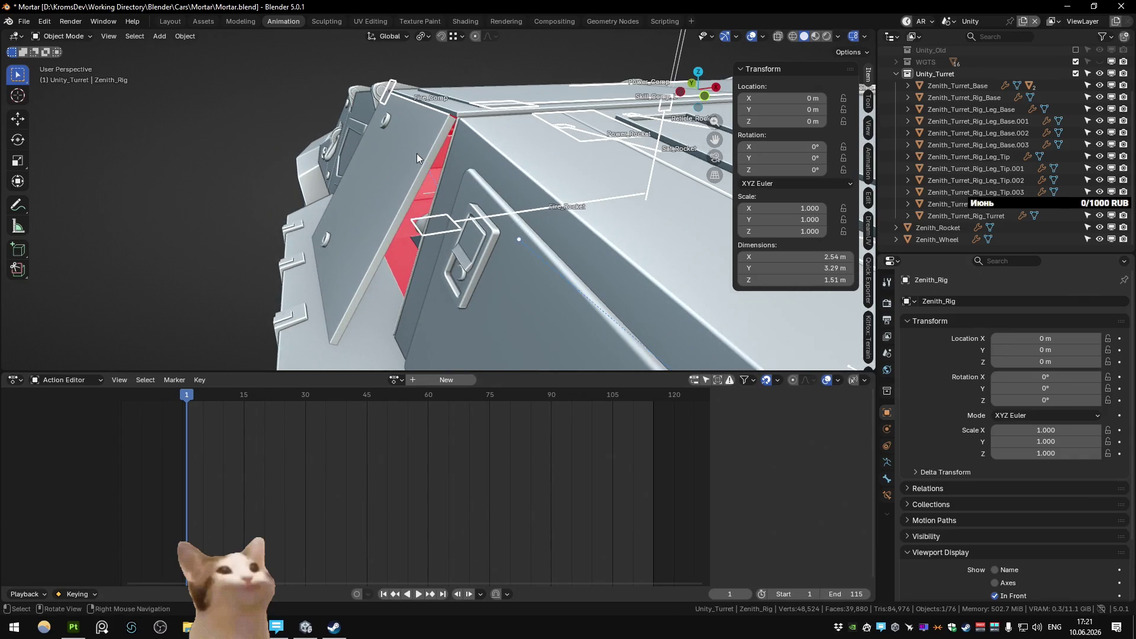
key(Tab)
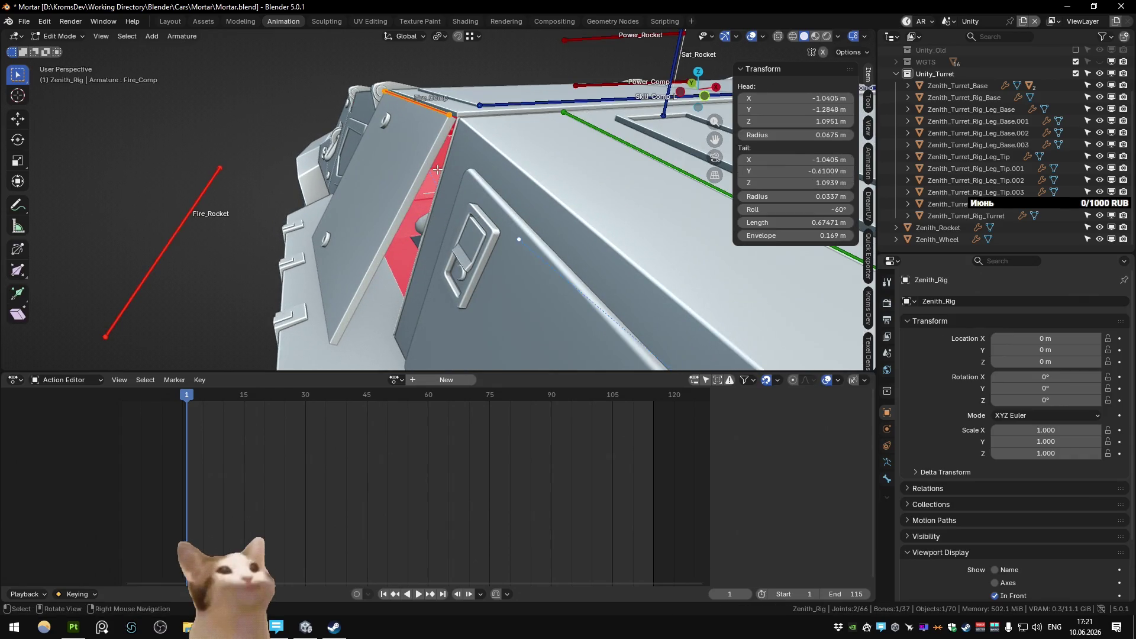
drag(437, 170, 453, 166)
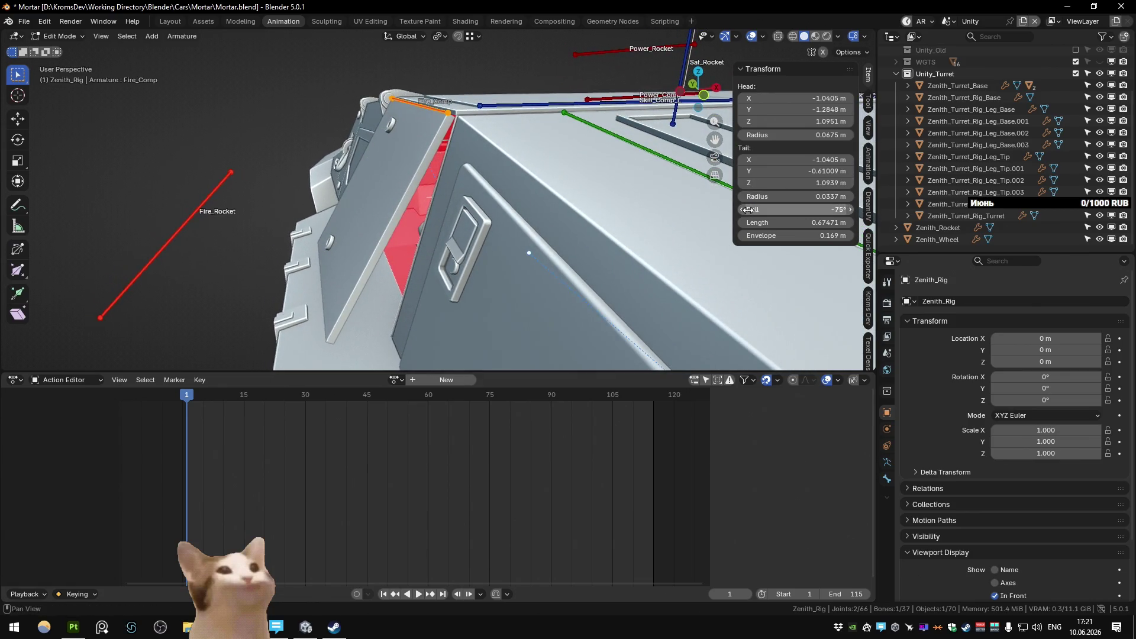
key(Return)
key(Tab)
key(space)
key(Escape)
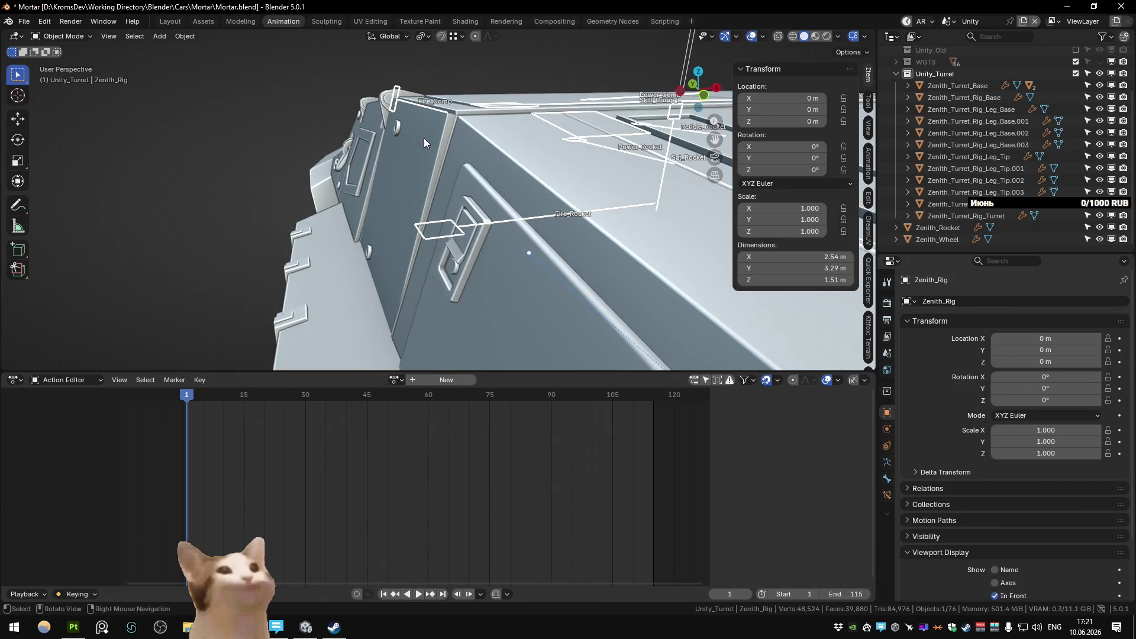
key(Tab)
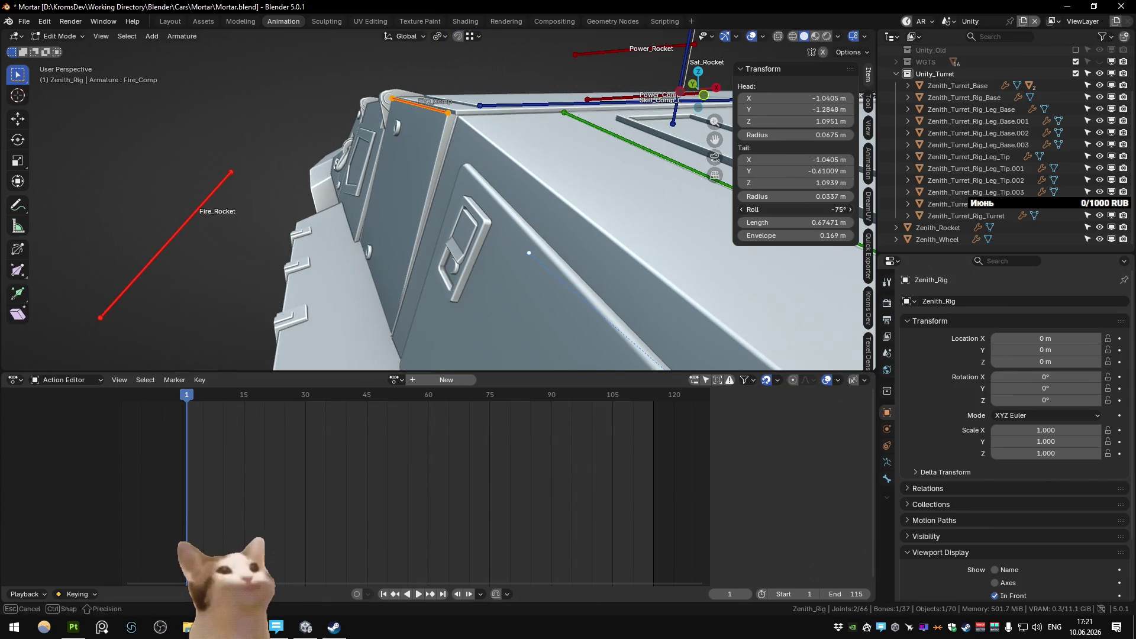
key(BackSpace)
key(BackSpace)
key(Return)
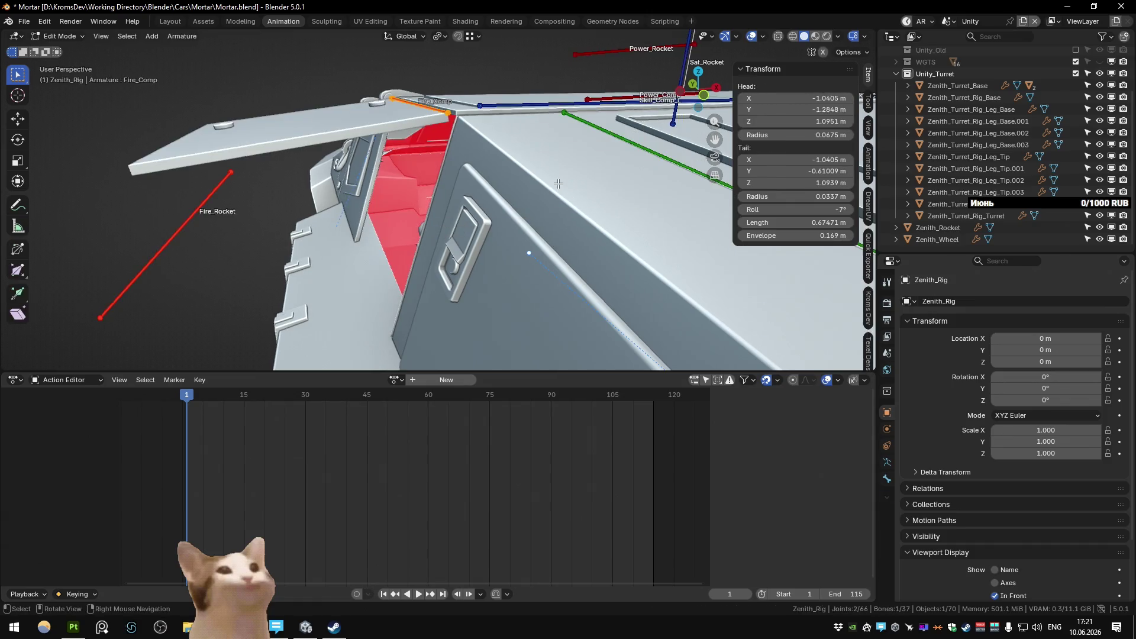
key(ctrl+z)
key(ctrl+shift+z)
Step: Refine the Fire_Comp roll to -70° then -73°, inspecting the hatch from new angles
click(825, 209)
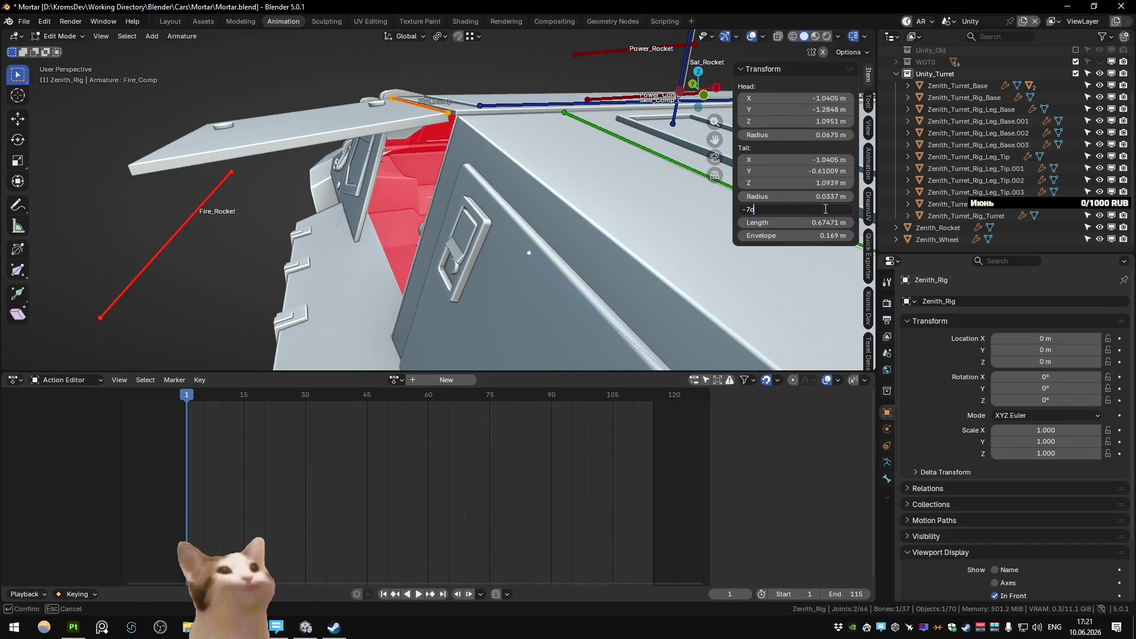
text(0)
key(Return)
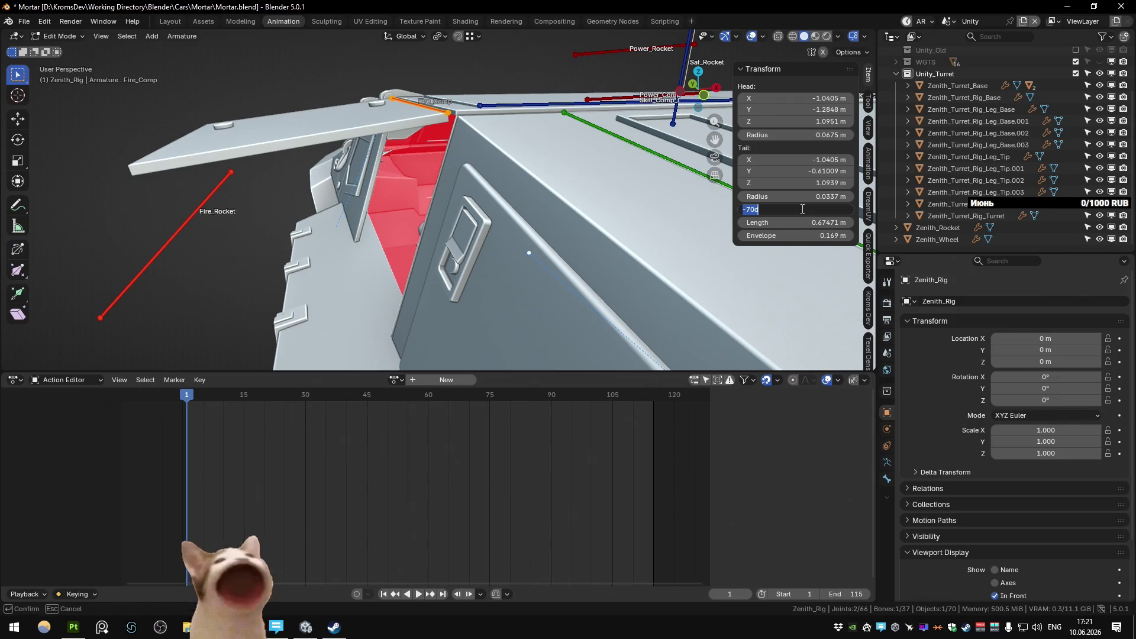
key(Escape)
key(Tab)
key(Tab)
click(751, 210)
text(d)
text(3)
key(Return)
key(Tab)
drag(386, 318, 410, 239)
key(Tab)
scroll(up, 3)
scroll(up, 3)
scroll(up, 3)
Step: Fine-tune the roll through -72, -72.5 and -72.6 against the red stripes, ending in Object Mode
click(772, 210)
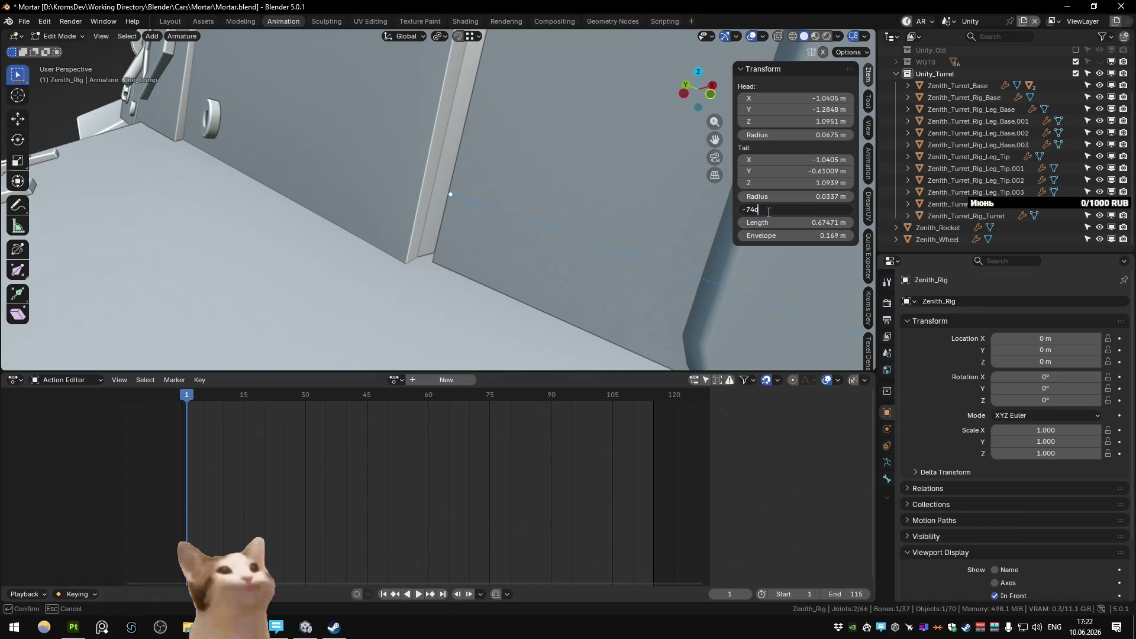
drag(475, 250, 469, 249)
click(760, 210)
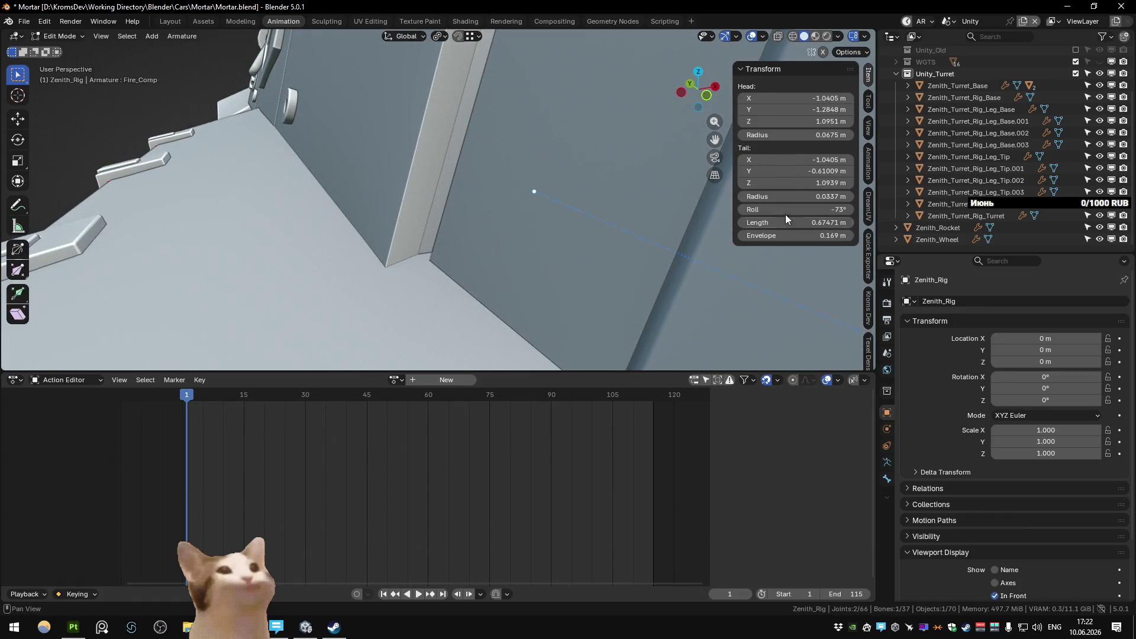
text(-73d)
key(Return)
drag(532, 233, 551, 234)
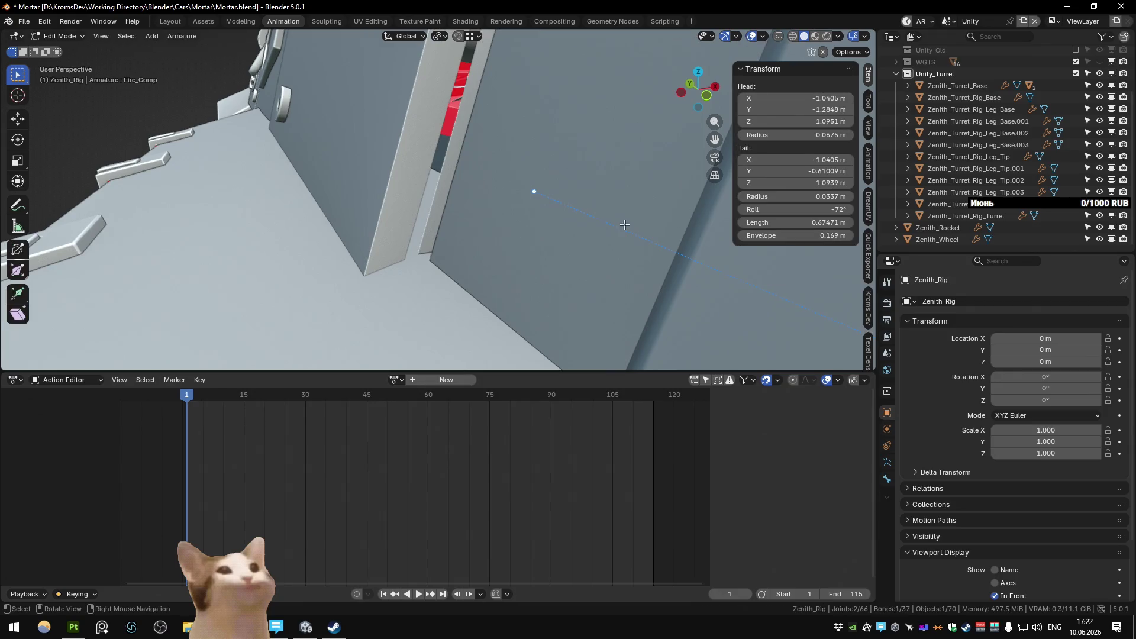
click(785, 211)
key(Return)
drag(483, 182, 459, 181)
click(810, 210)
text(-72.5d)
key(Return)
drag(501, 224, 809, 209)
click(809, 209)
text(-72.6d)
key(Return)
key(Tab)
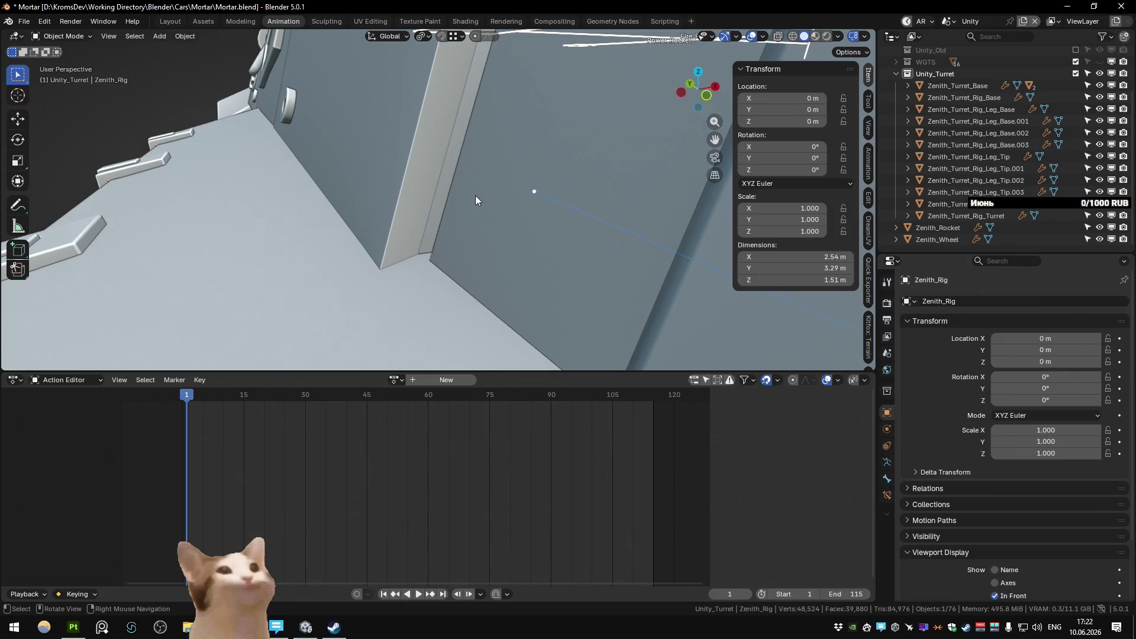
scroll(down, 3)
Step: Play the rig animation once more and orbit to a higher view of the whole model
drag(475, 195, 490, 184)
key(space)
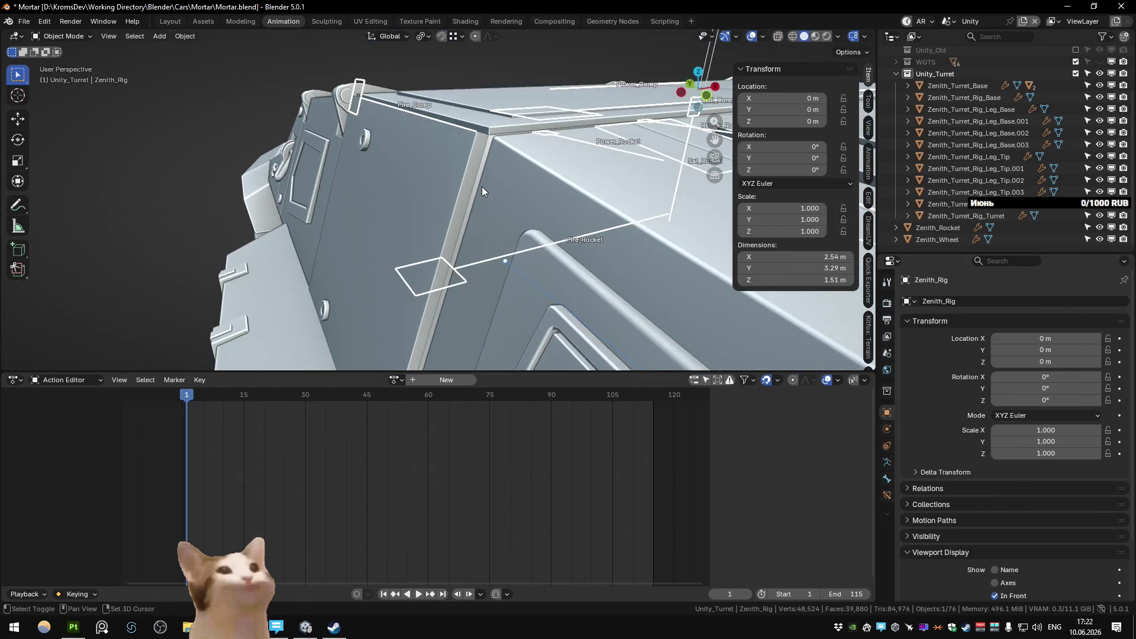
key(Escape)
scroll(down, 3)
drag(494, 208, 587, 193)
Step: Export the Zenith collection via Quick Exporter and start a Unity play session
click(869, 279)
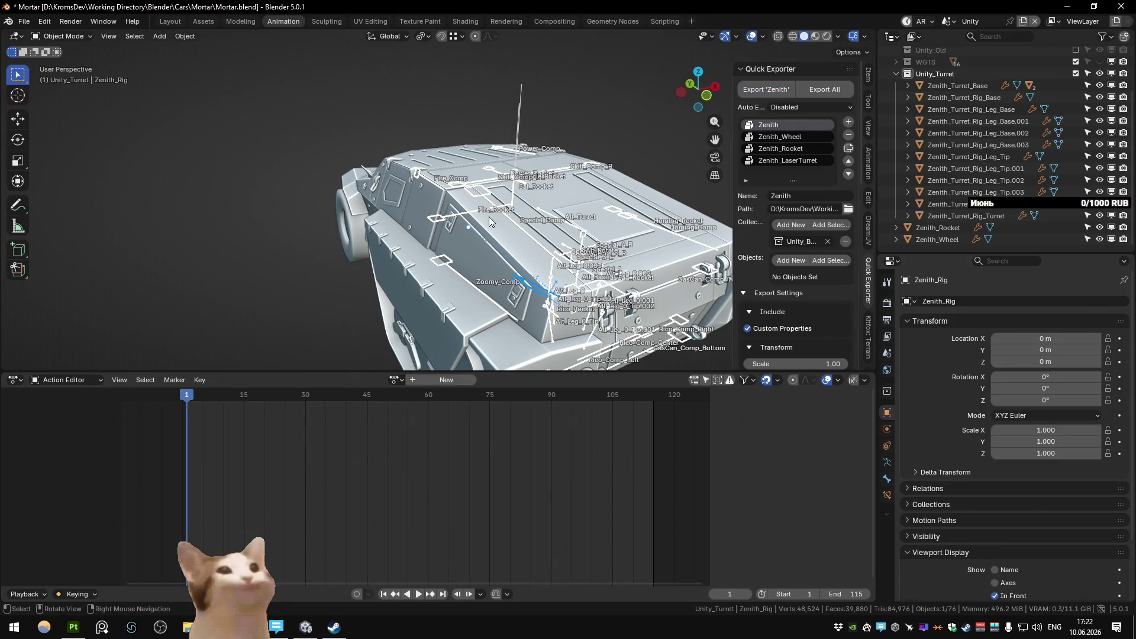
click(306, 627)
click(778, 36)
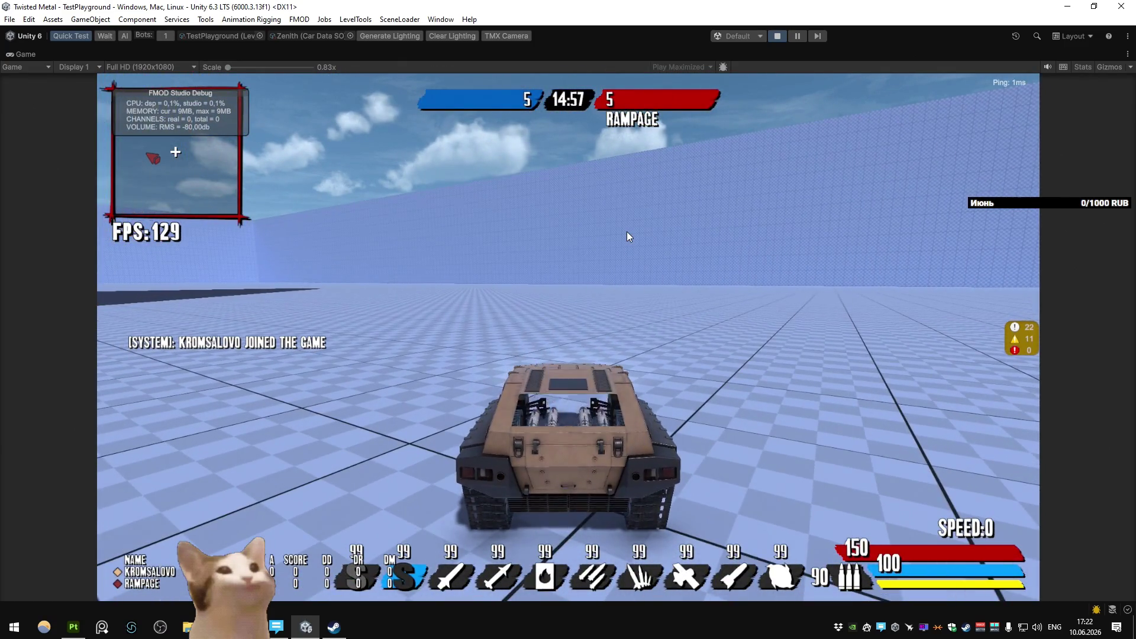
Step: Drive the Zenith forward with W in the Game view, then stop play mode
key(w)
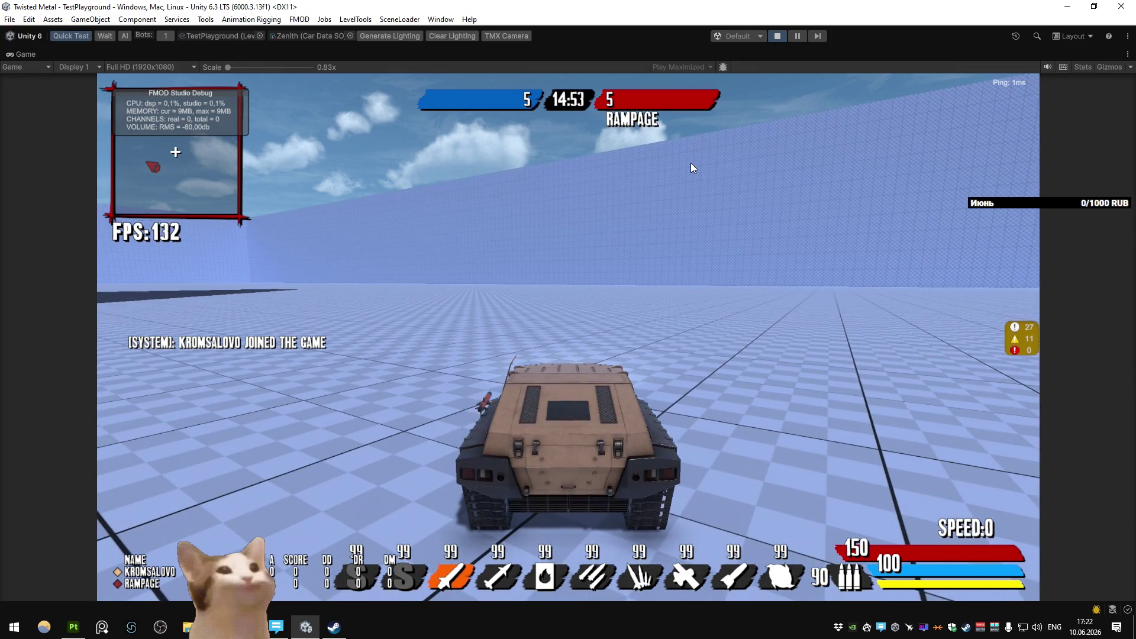
click(778, 36)
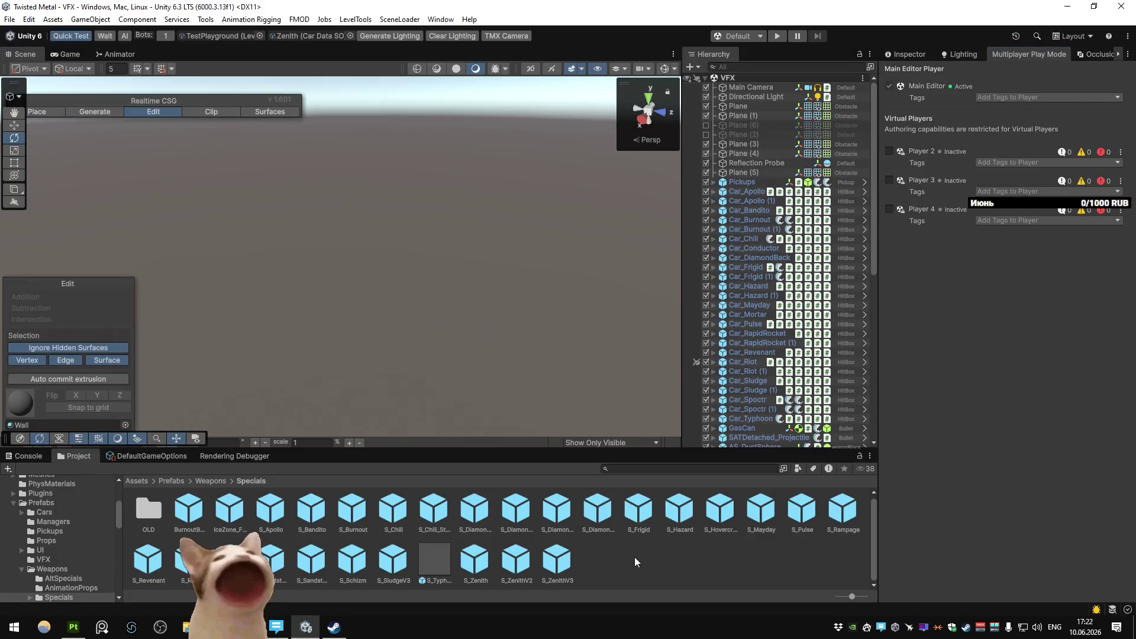
Step: Show the Zenith model's Animation import settings from Assets/Meshes/Cars/Zenith
double_click(152, 514)
double_click(273, 516)
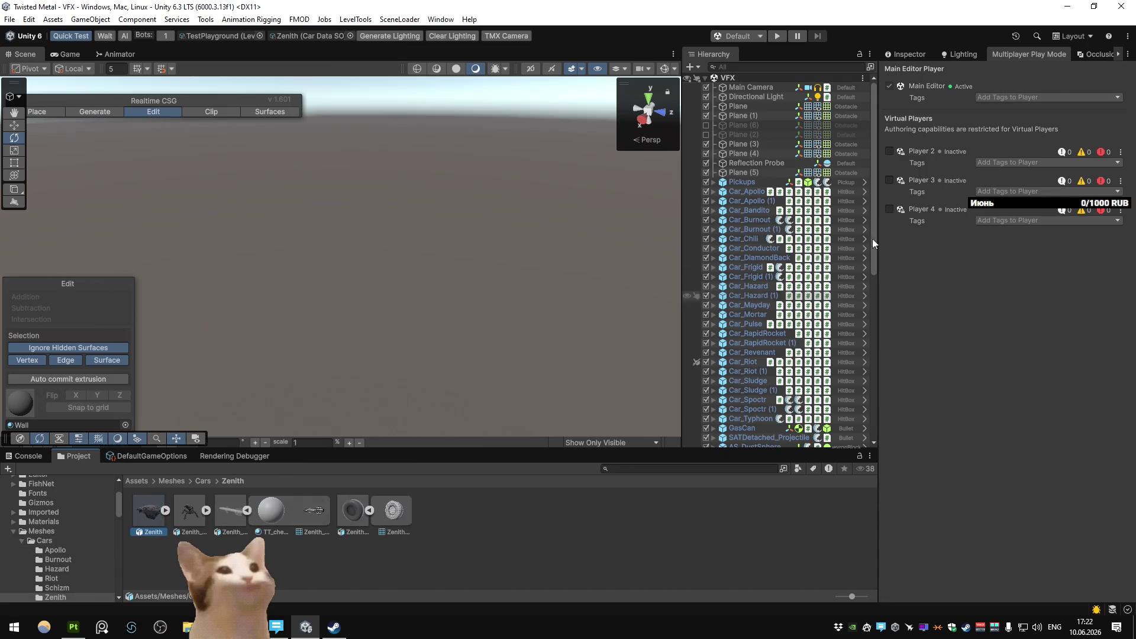
click(909, 54)
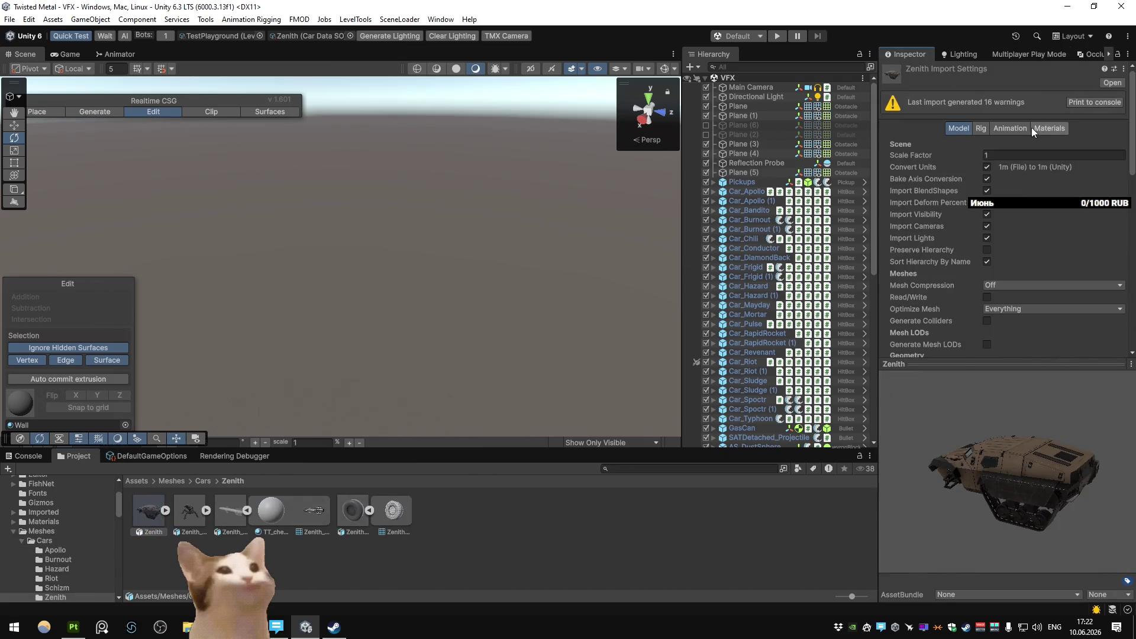
click(1012, 129)
scroll(down, 3)
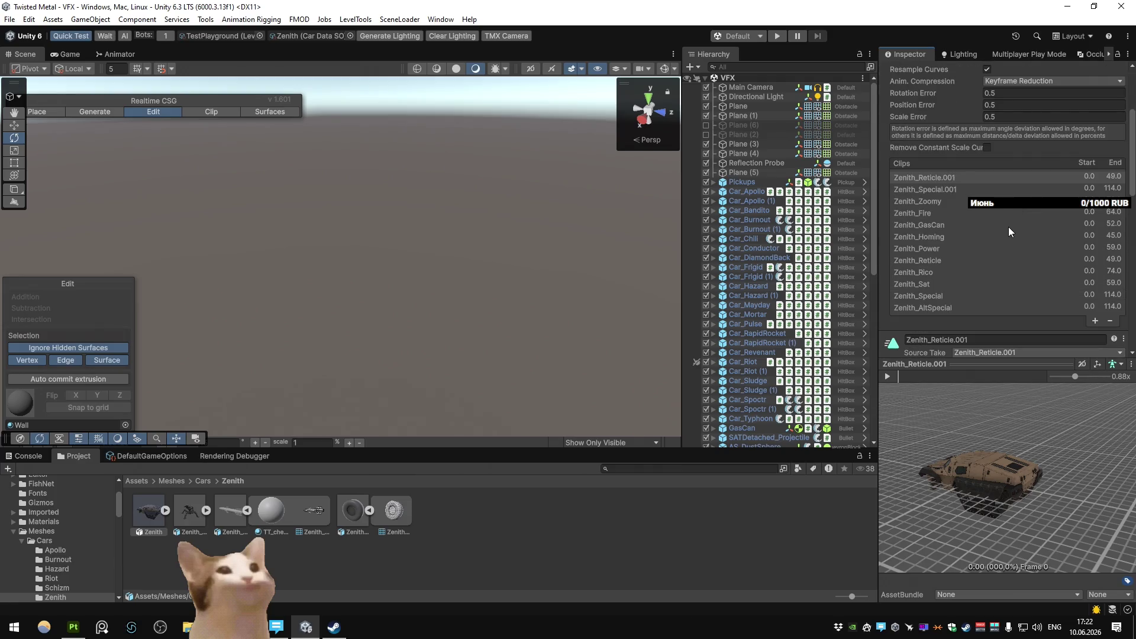
Step: Preview the Zenith_Special.001, Zenith_Reticle.001 and Zenith_AltSpecial clips, scrubbing the last
click(952, 187)
click(935, 296)
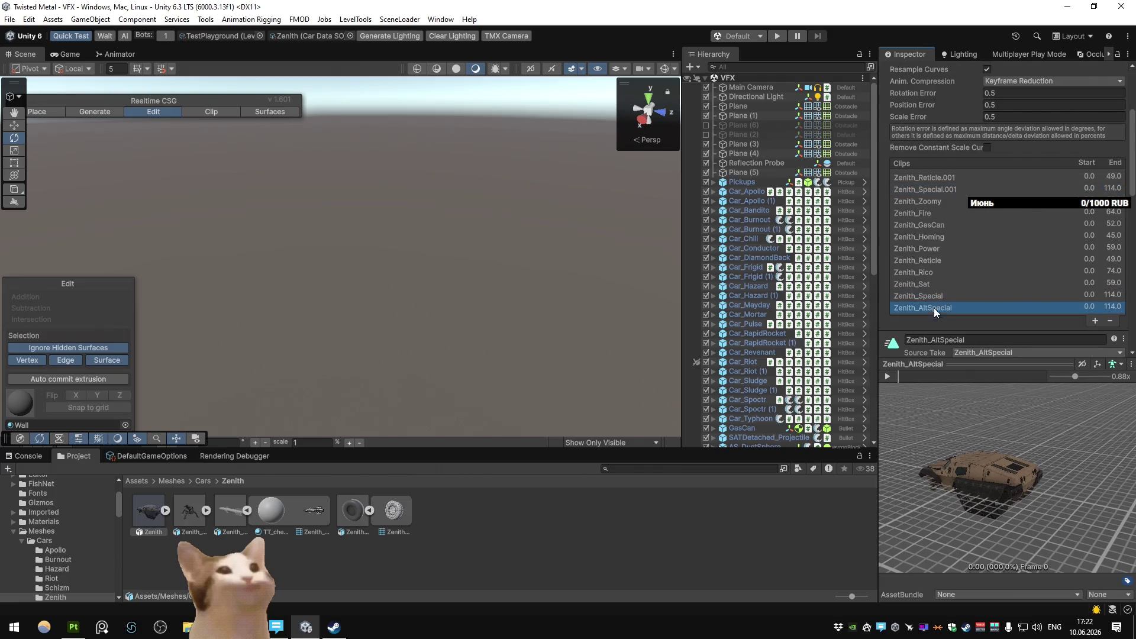
click(940, 190)
click(932, 307)
drag(919, 381, 996, 378)
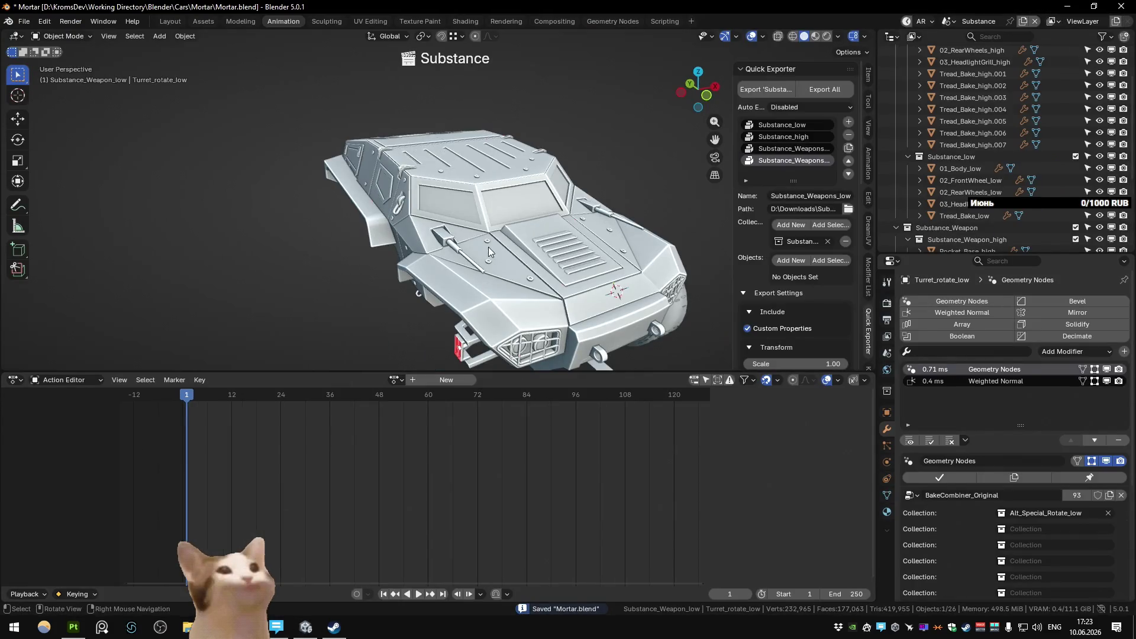
Step: Inspect the turret animation, then hide the turret base and rotating part in the Outliner
drag(548, 249, 460, 180)
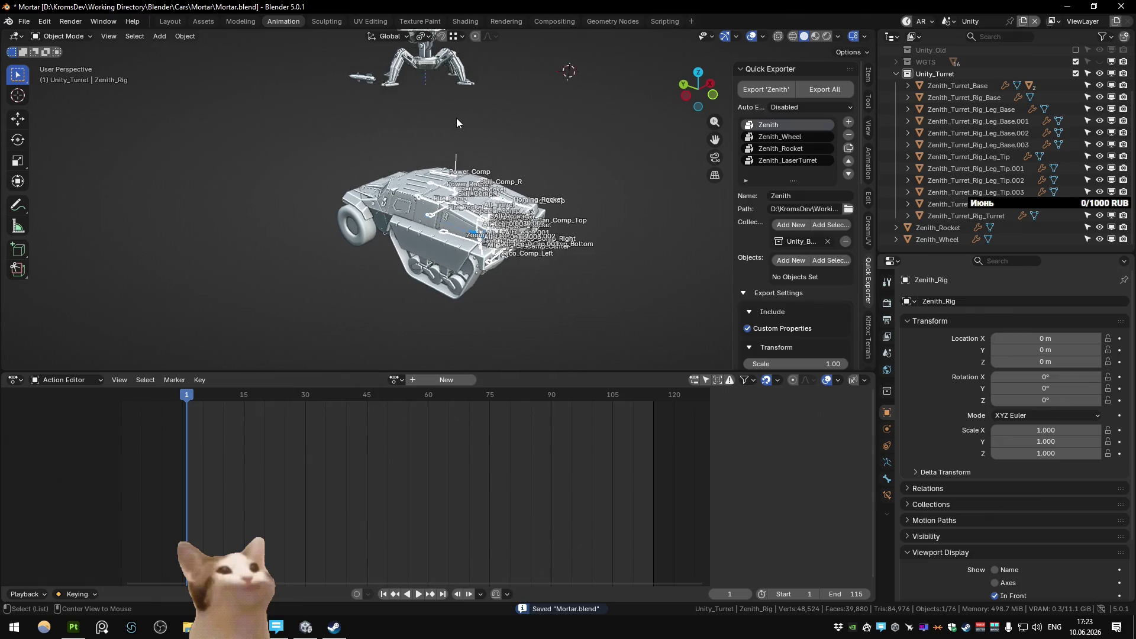
click(455, 166)
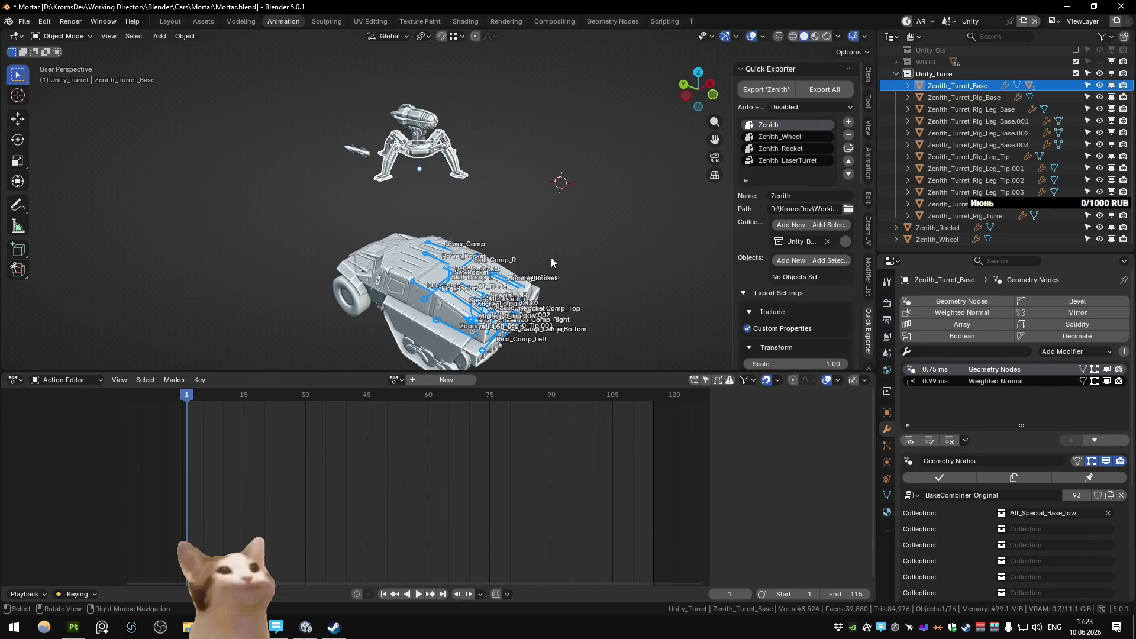
key(space)
key(space)
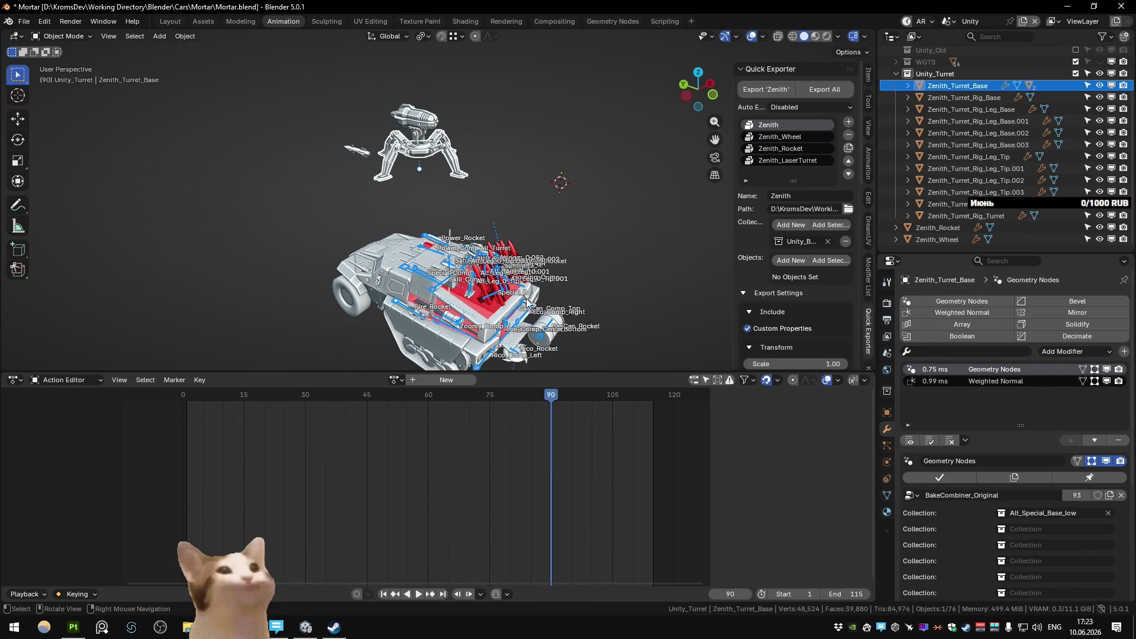
scroll(up, 3)
click(431, 216)
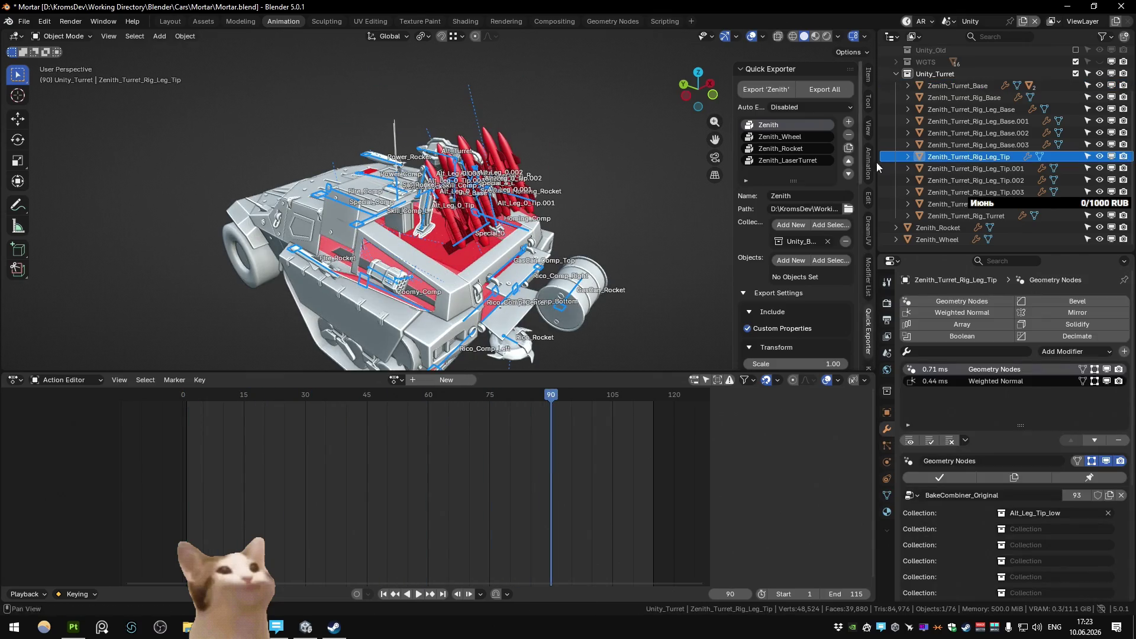
click(957, 85)
scroll(down, 3)
key(Down)
key(Down)
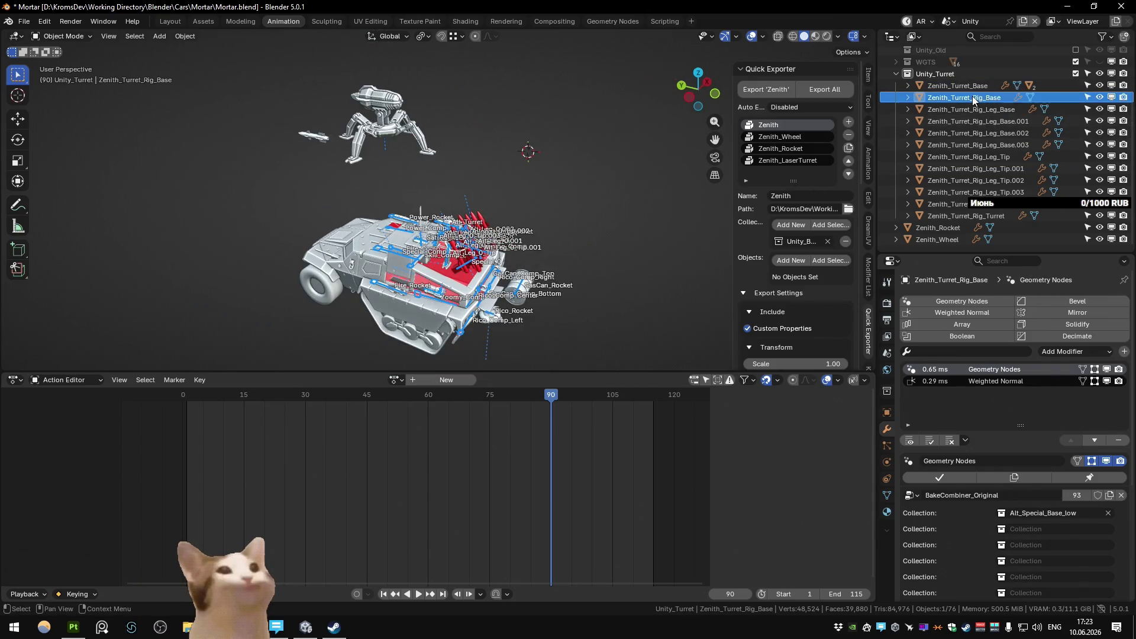
key(Down)
key(Down)
key(Down)
key(Down)
key(Down)
key(Down)
key(Down)
key(Down)
key(Down)
key(Up)
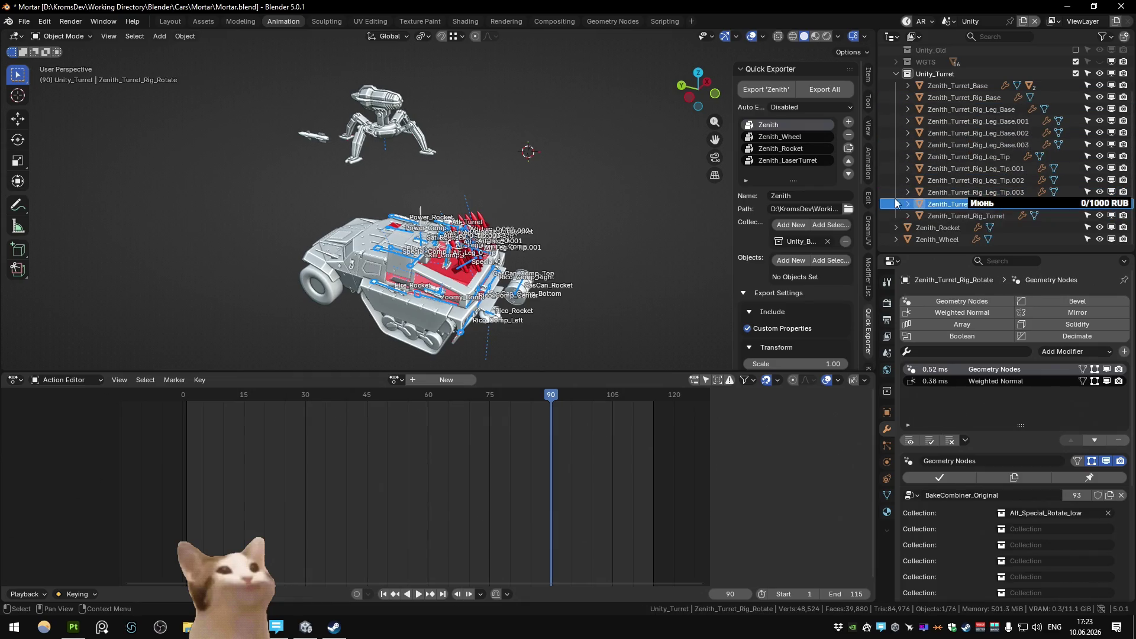
click(1100, 85)
key(h)
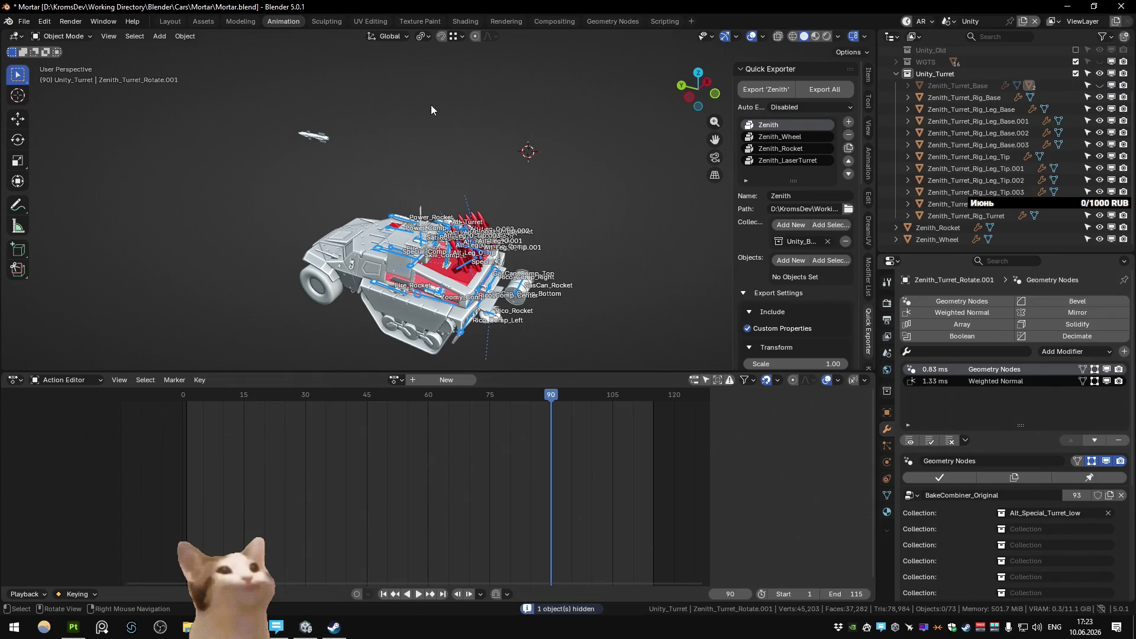
Step: Move all the turret rig objects from Unity_Turret into the Unity_Body collection
click(982, 100)
click(984, 215)
scroll(up, 3)
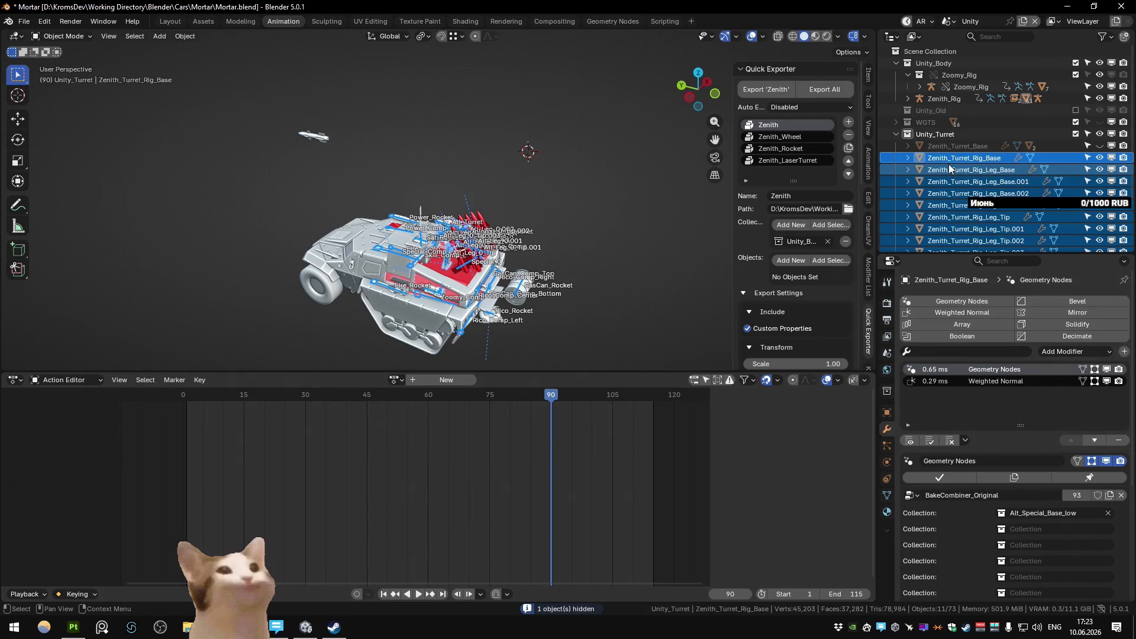
scroll(down, 3)
scroll(up, 3)
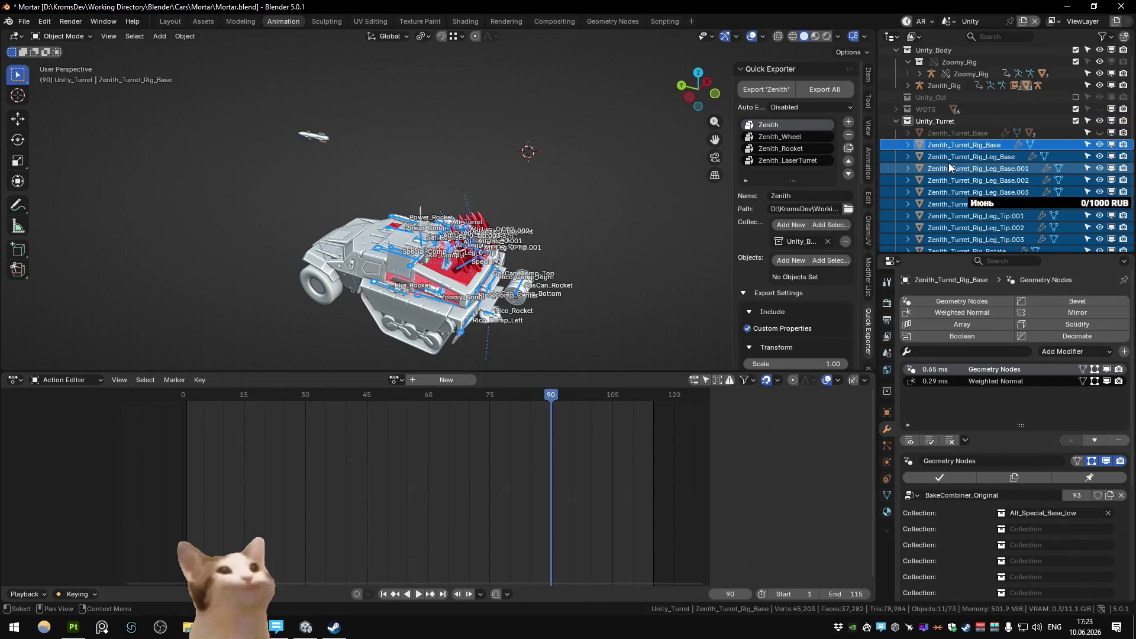
scroll(up, 3)
drag(952, 183, 953, 62)
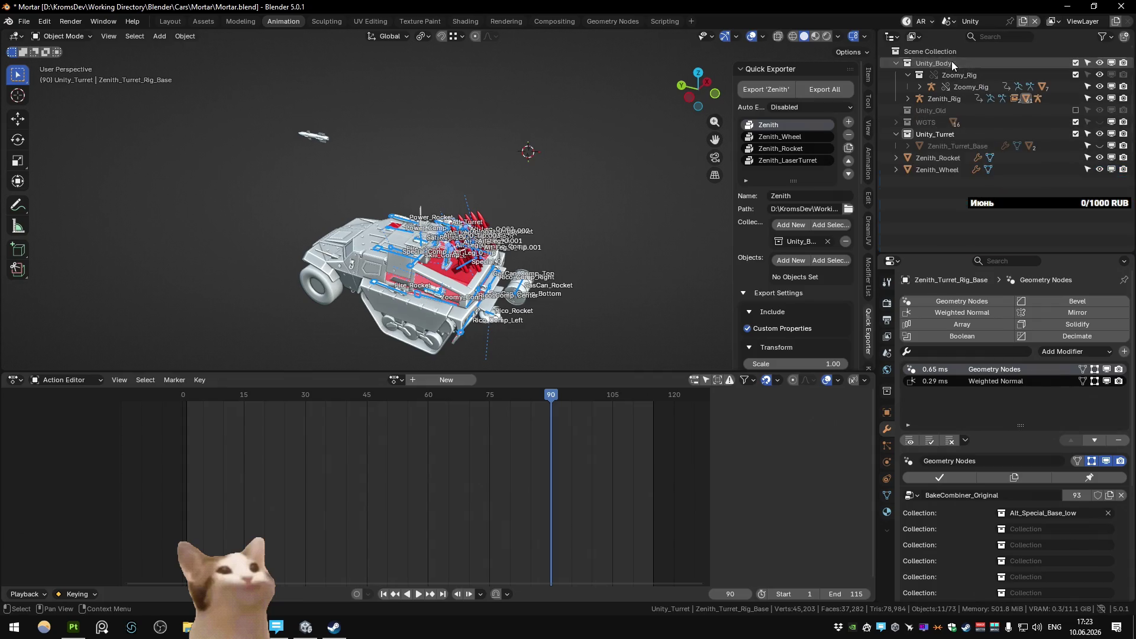
click(956, 159)
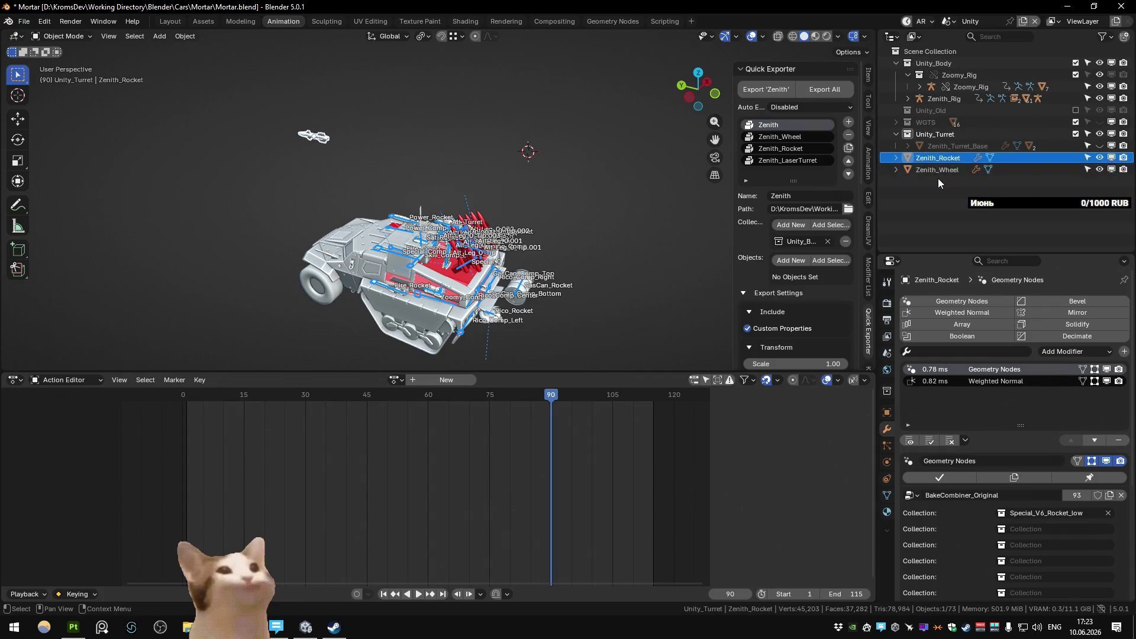
click(941, 186)
Step: Unhide the turret parts and begin unparenting Zenith_Turret_Rotate with Alt+P
key(alt+h)
click(382, 131)
key(alt+h)
click(383, 119)
scroll(up, 3)
scroll(up, 3)
key(alt+p)
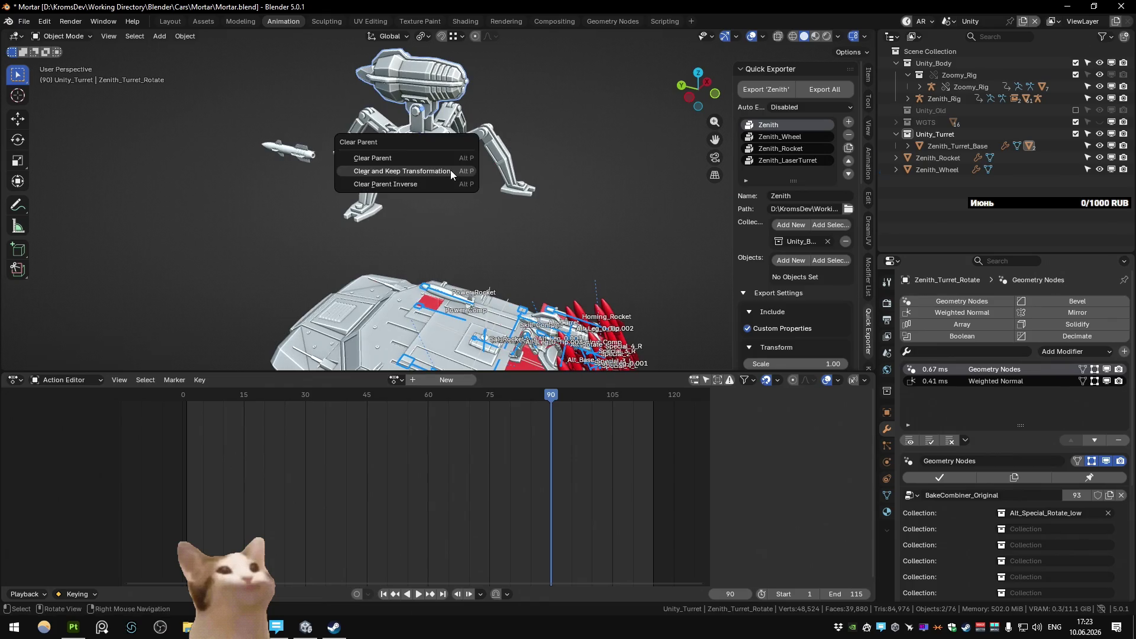
Step: Unparent the turret parts keeping positions and rename the turret head to Zenith_Turret
click(450, 170)
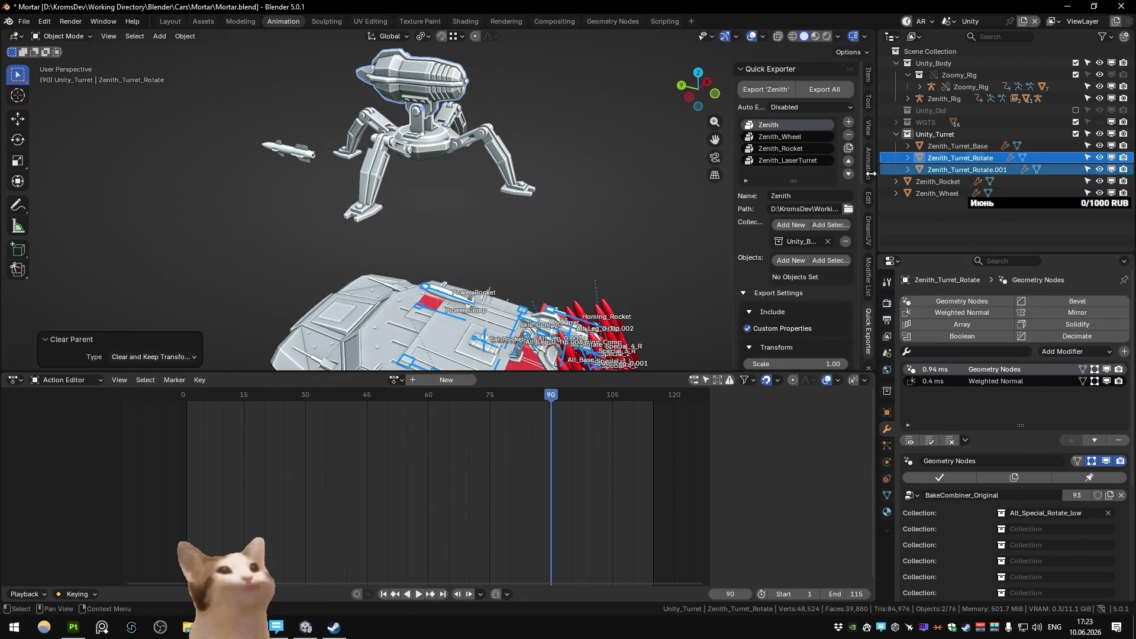
click(411, 127)
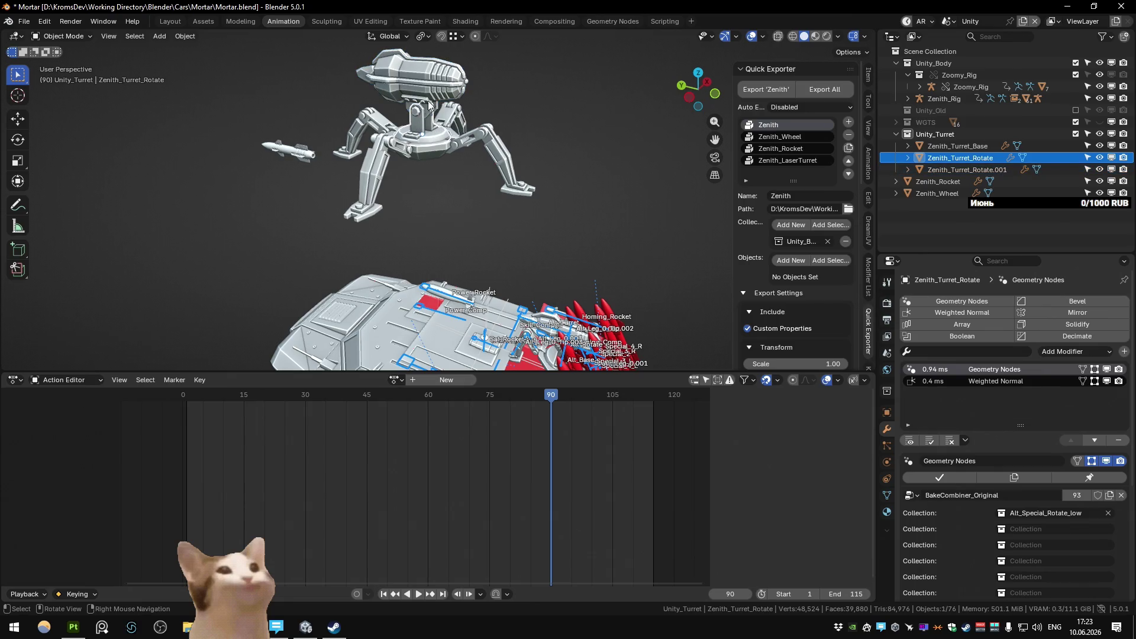
click(439, 86)
key(F2)
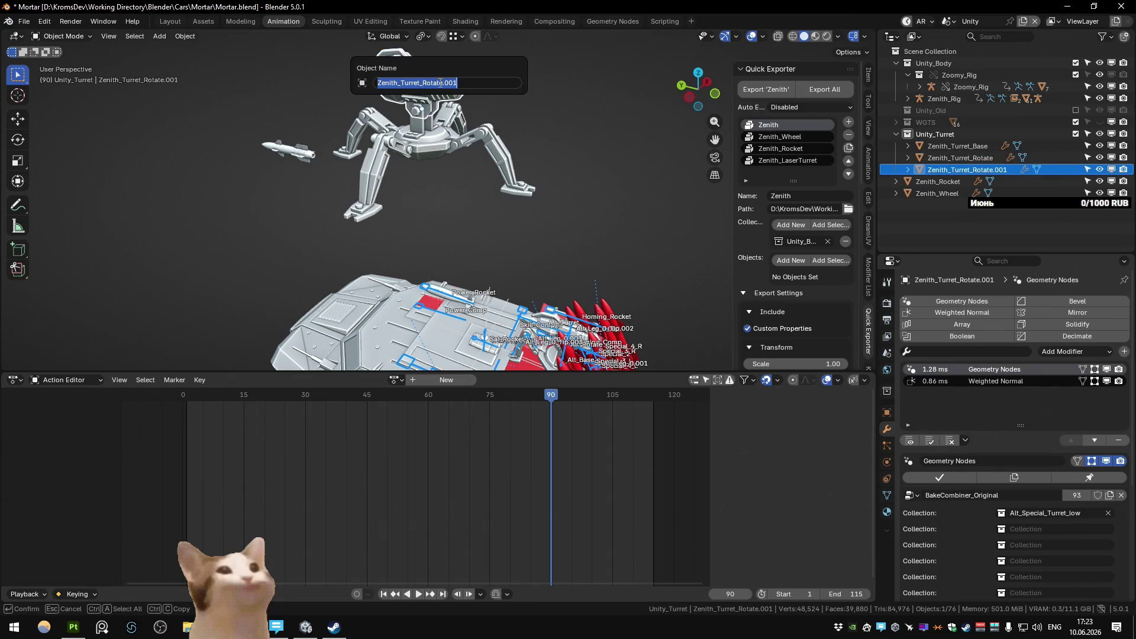
key(BackSpace)
key(BackSpace)
key(Return)
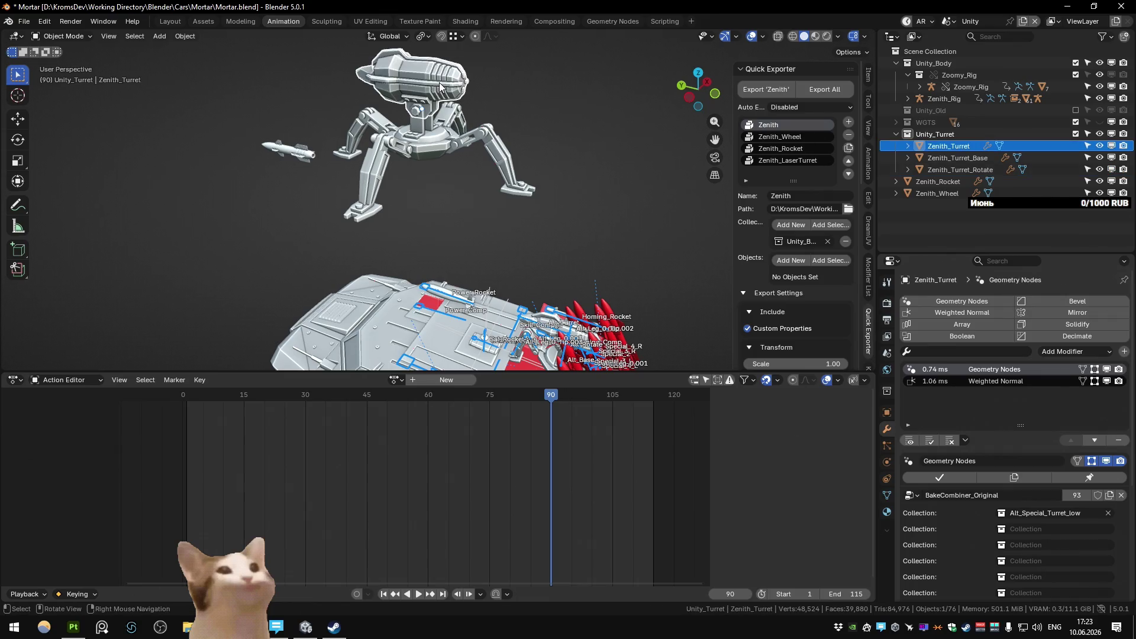
Step: Parent Zenith_Turret_Rotate and Zenith_Turret under Zenith_Turret_Base
click(557, 131)
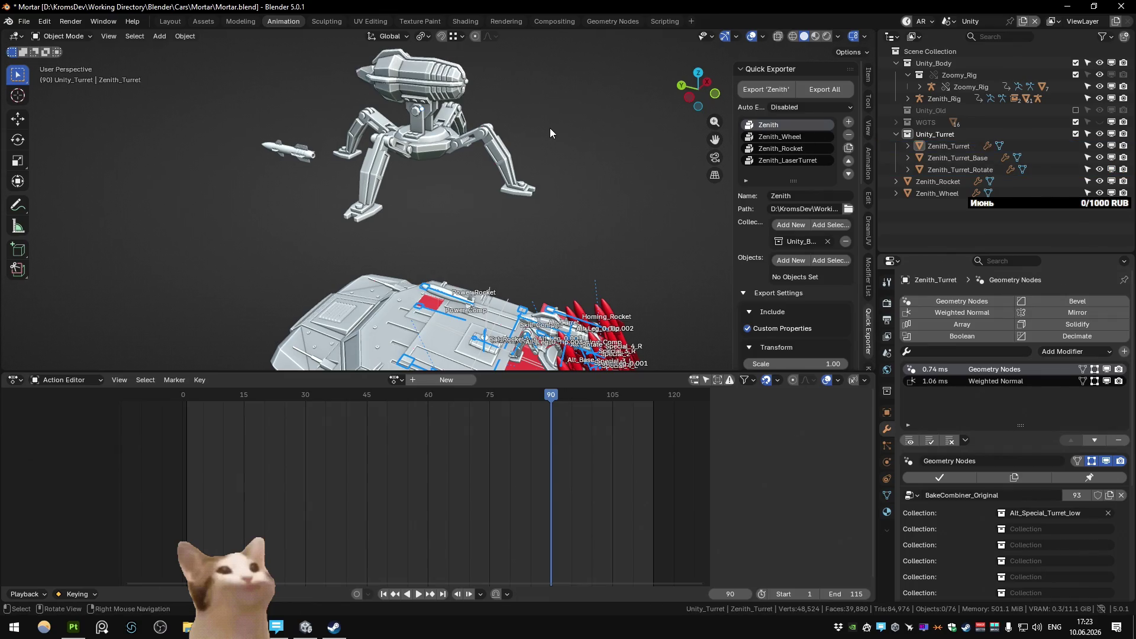
click(428, 140)
click(431, 142)
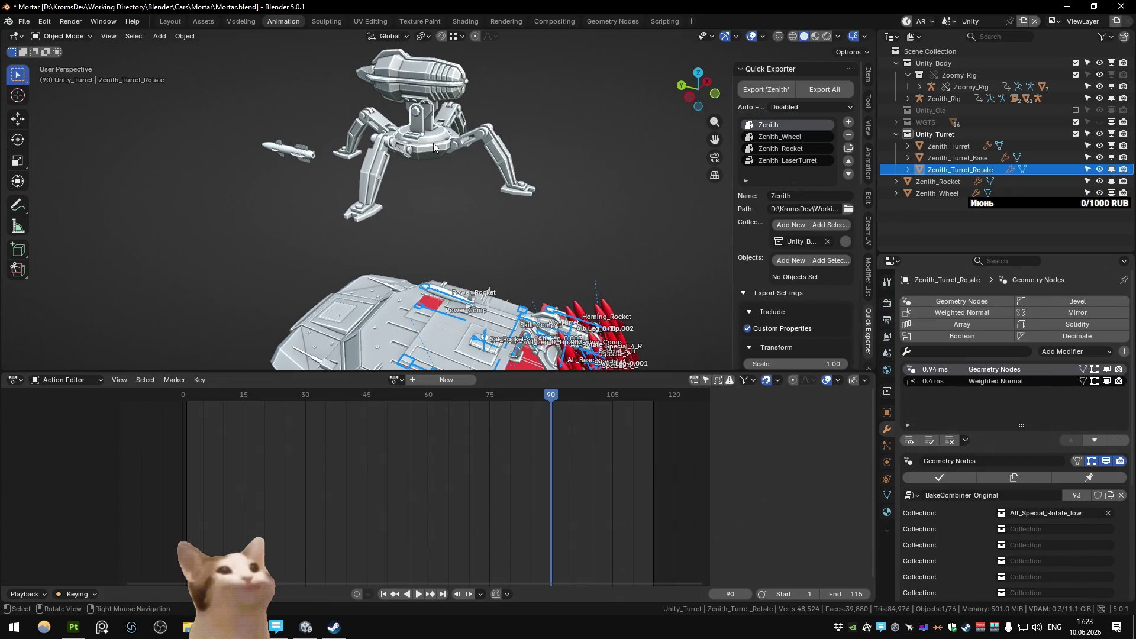
click(435, 148)
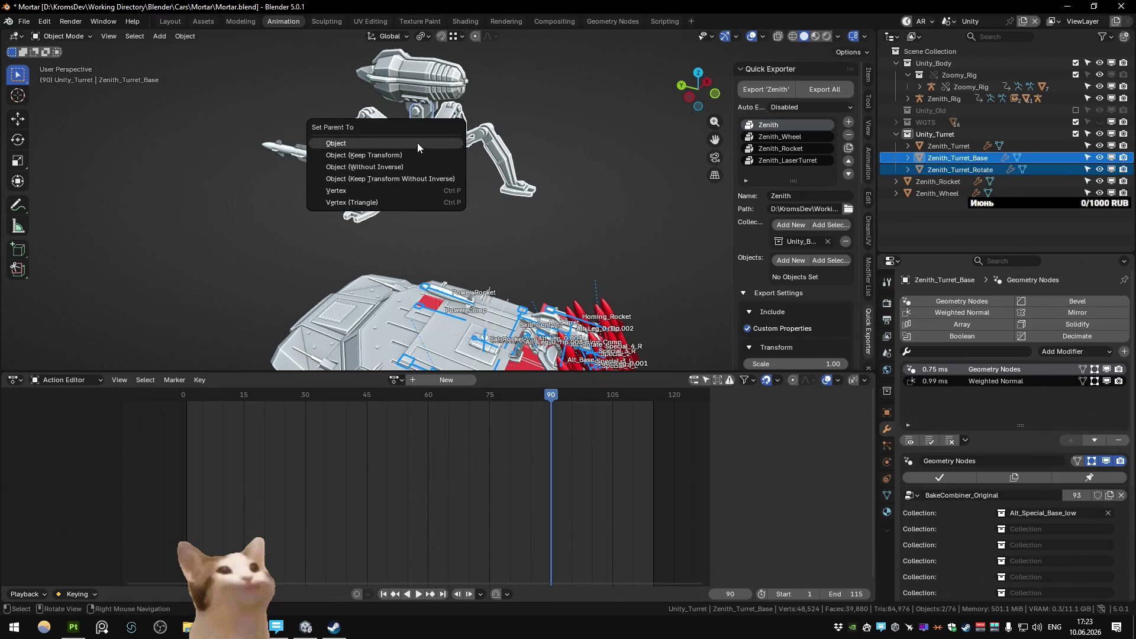
click(417, 145)
click(417, 129)
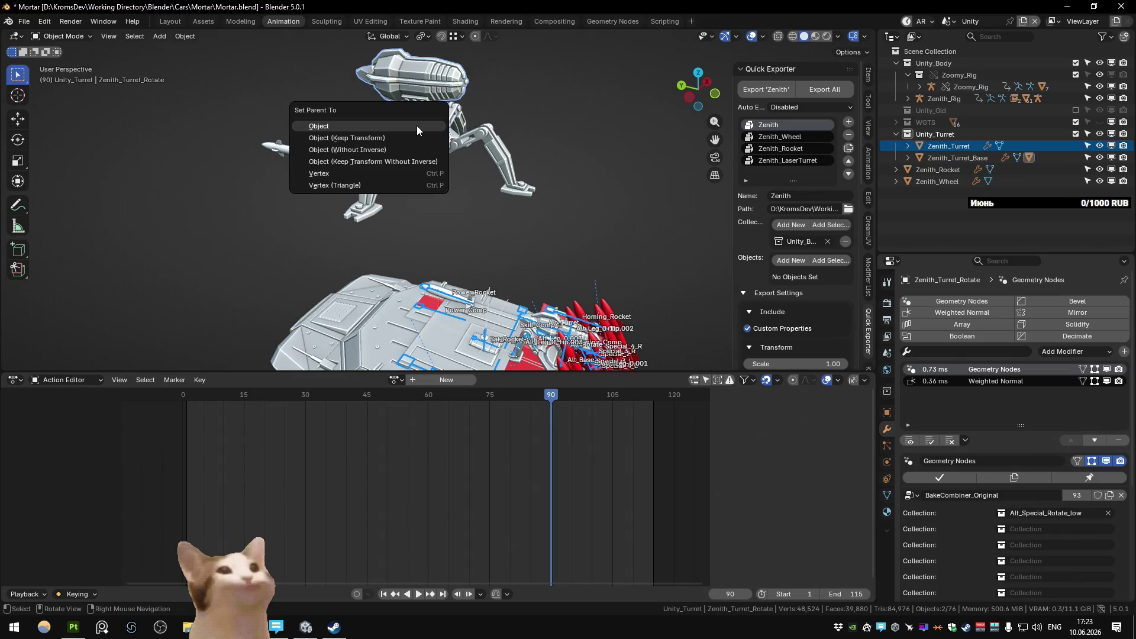
click(417, 124)
scroll(down, 3)
Step: Keep Zenith as the active export entry and return the animation to frame 1
click(782, 161)
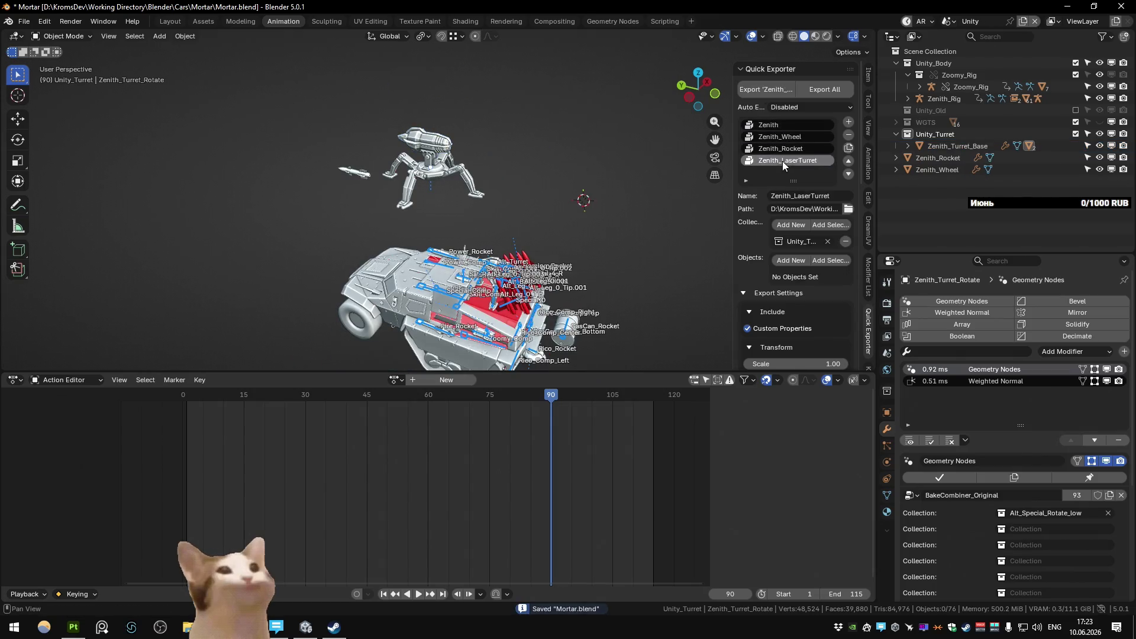
click(769, 124)
key(shift+Left)
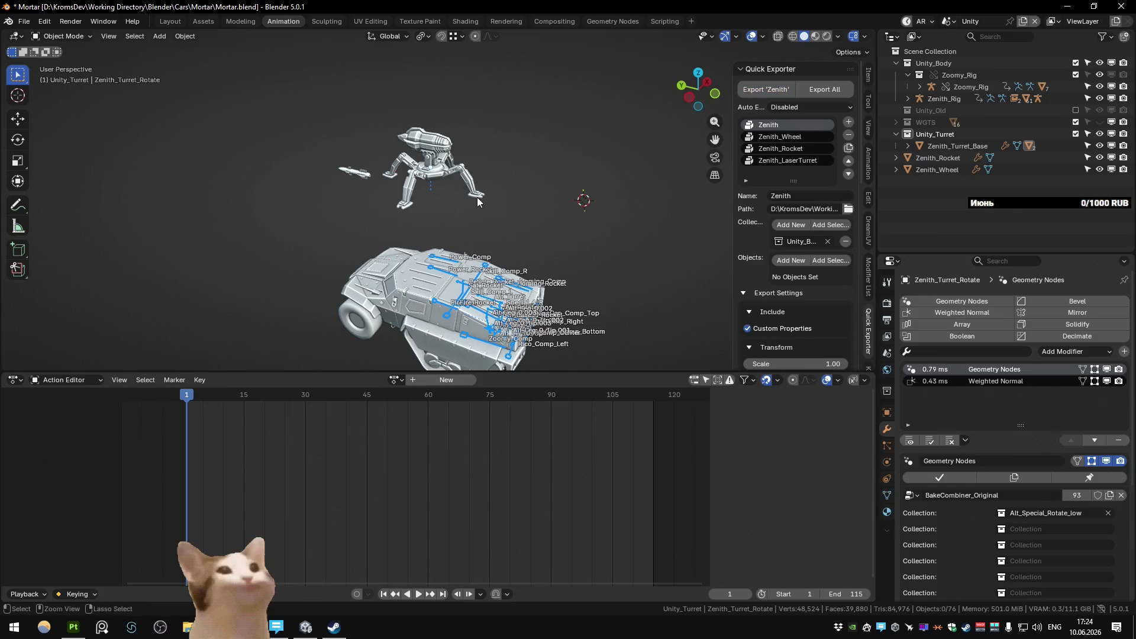
Step: Save Mortar.blend, then drive the Zenith and cycle weapons in a Unity play-test before stopping
key(ctrl+s)
key(alt+Tab)
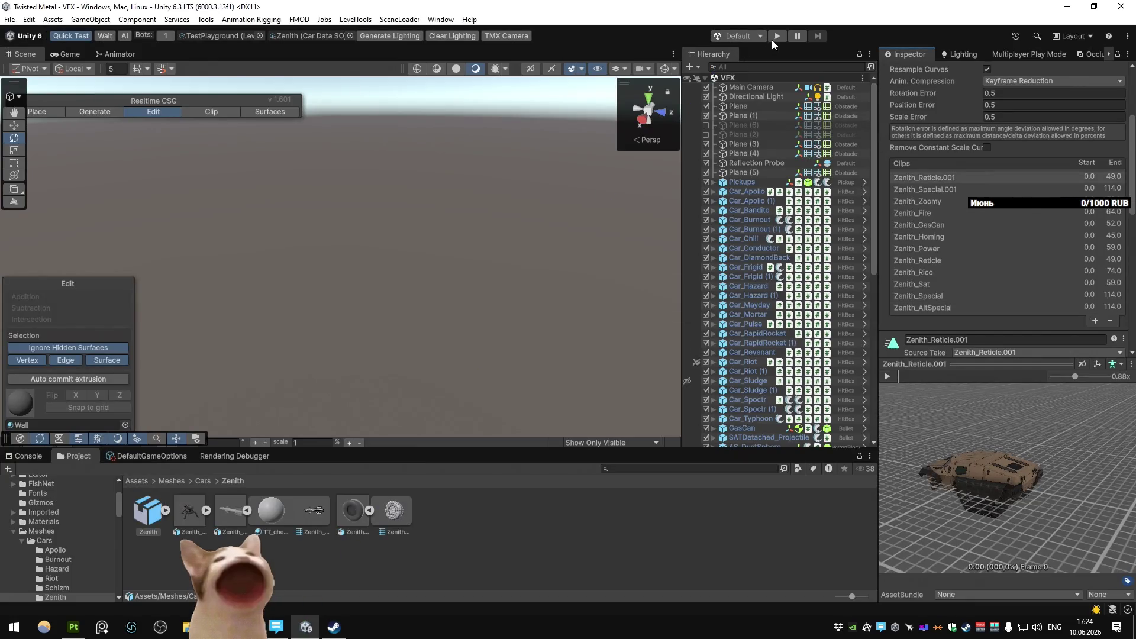
click(777, 35)
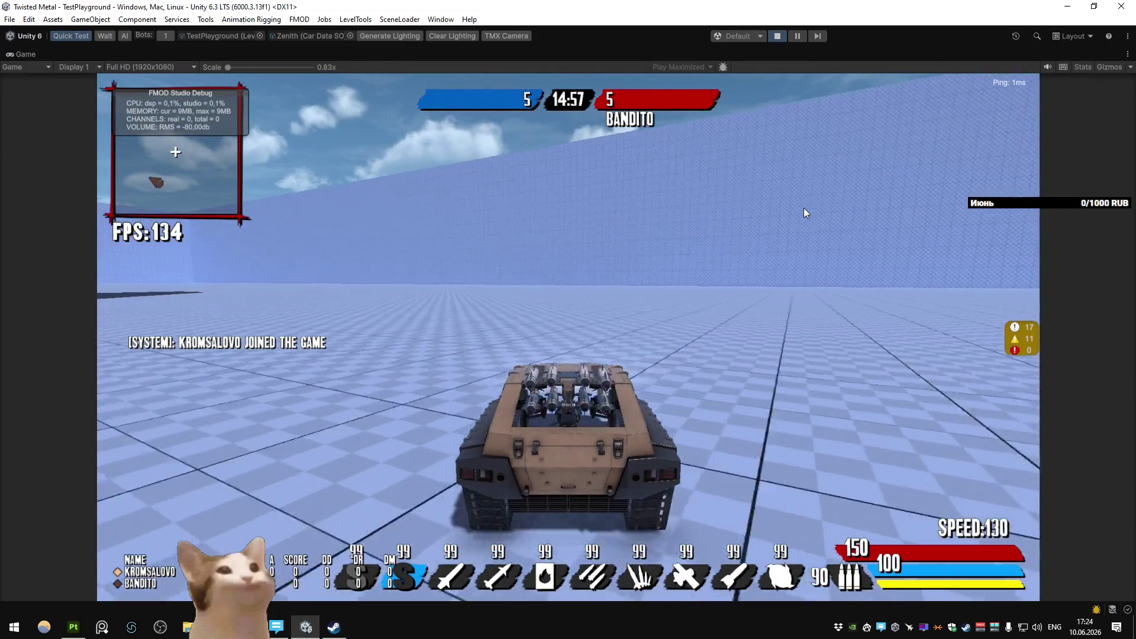
key(d)
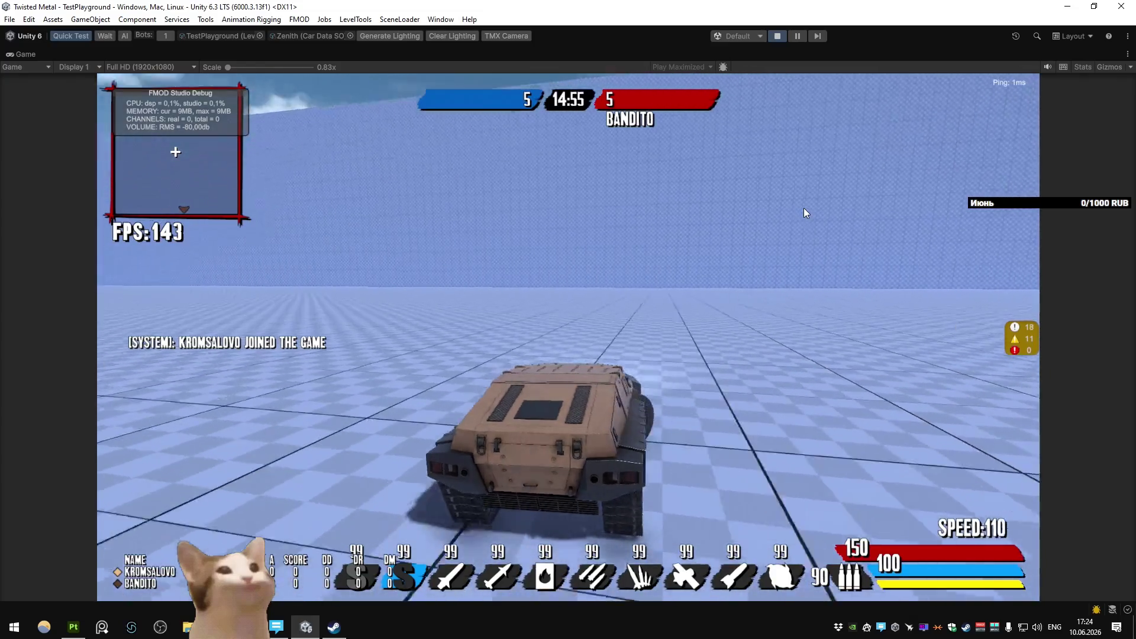
key(s)
key(w)
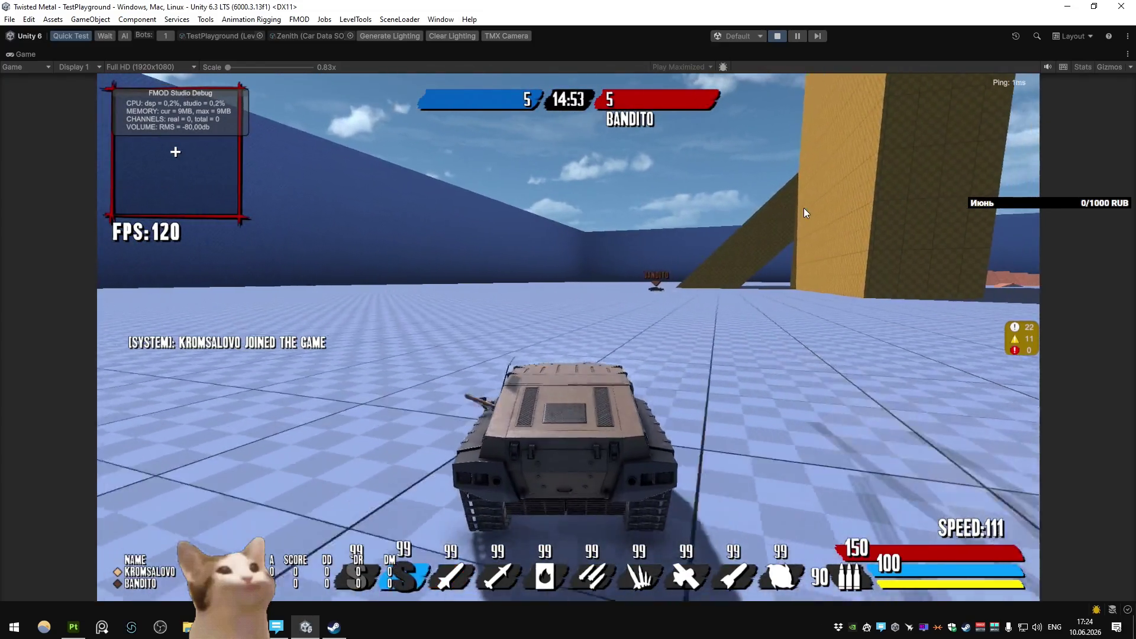
click(777, 36)
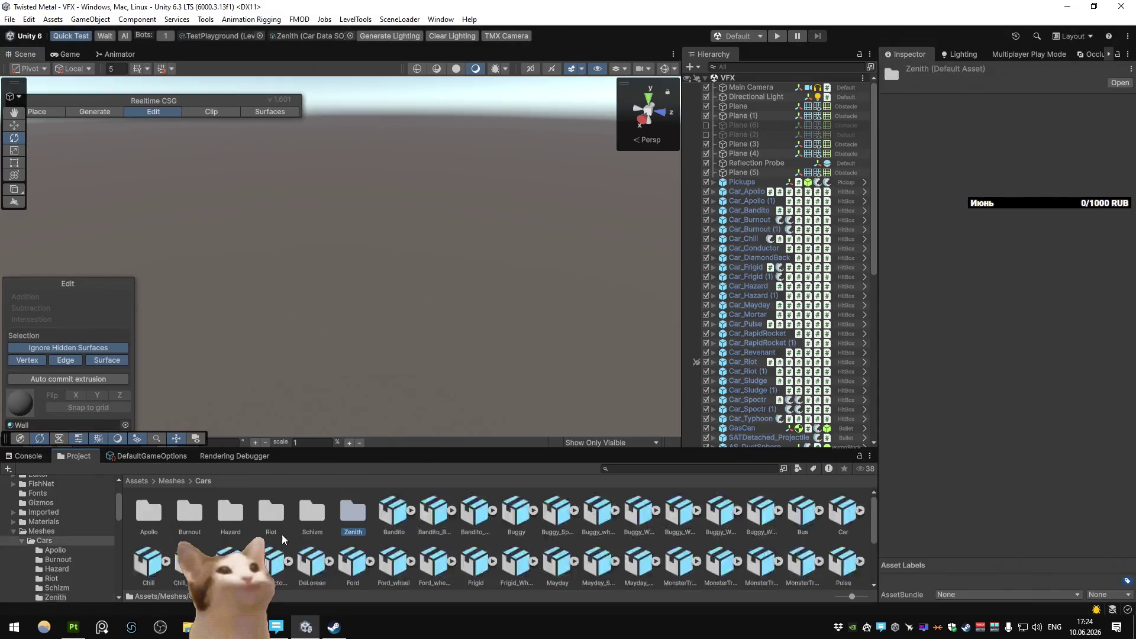
Step: Open the Car_Zenith prefab from Prefabs/Cars and select the Zenith body
double_click(518, 515)
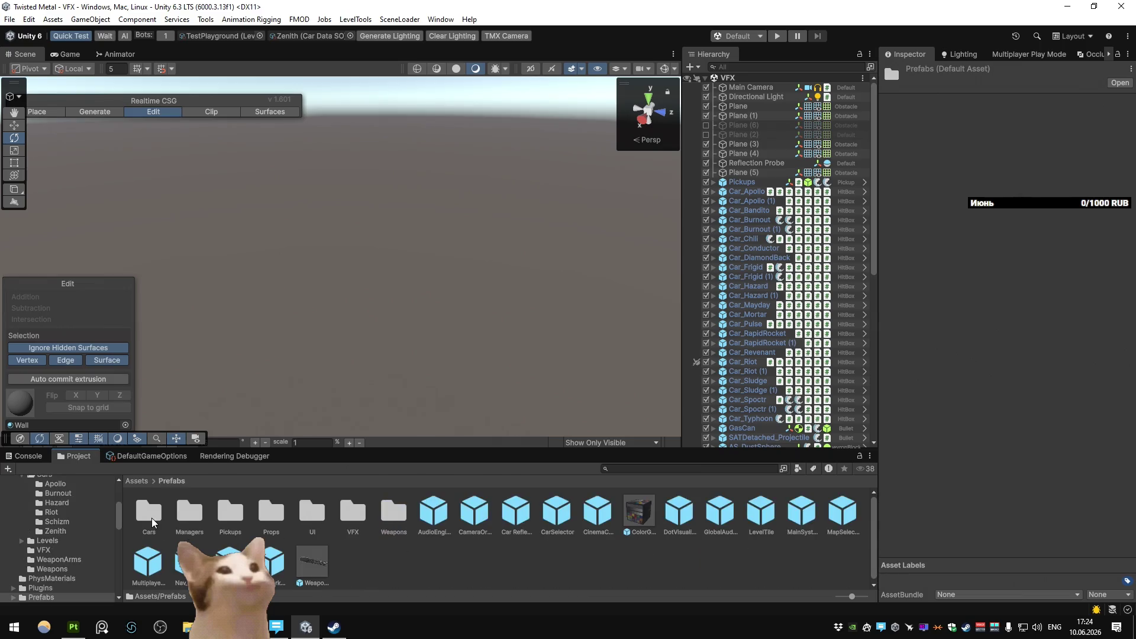
double_click(151, 520)
double_click(189, 560)
click(756, 167)
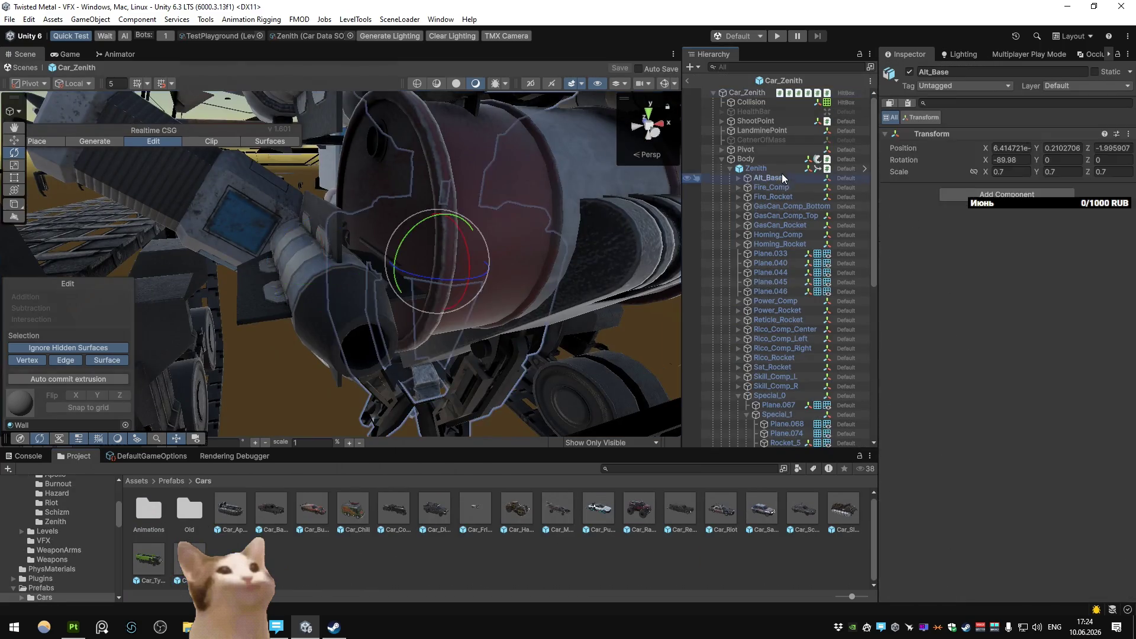
click(1015, 147)
scroll(down, 3)
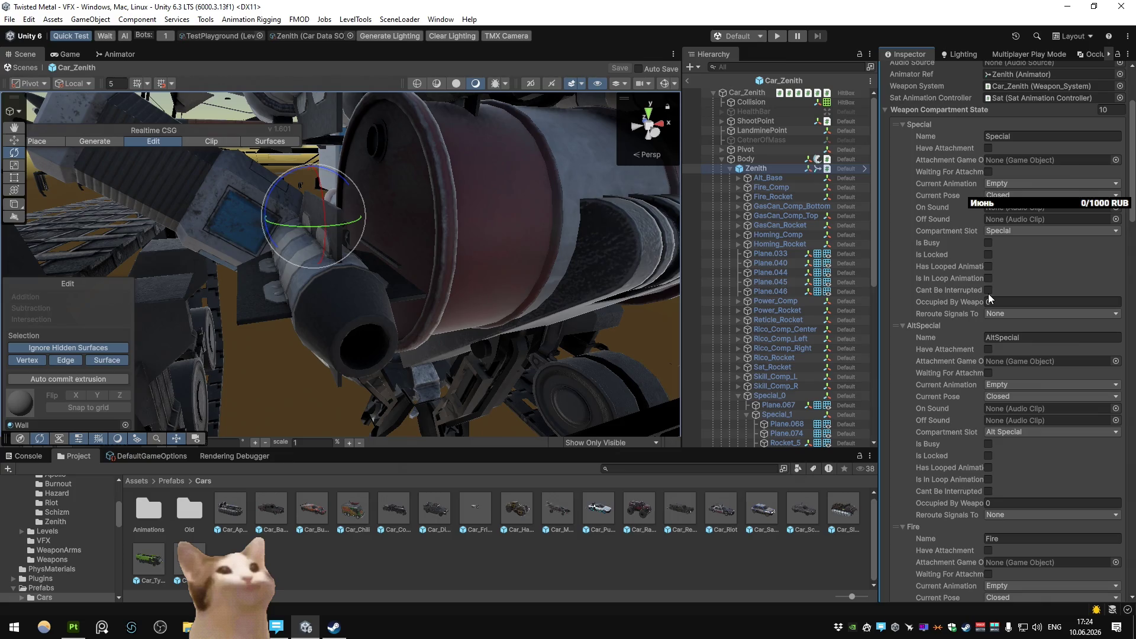
Step: Set AltSpecial's Compartment Slot to Special, save the prefab and start a play-test
click(1051, 431)
click(1022, 235)
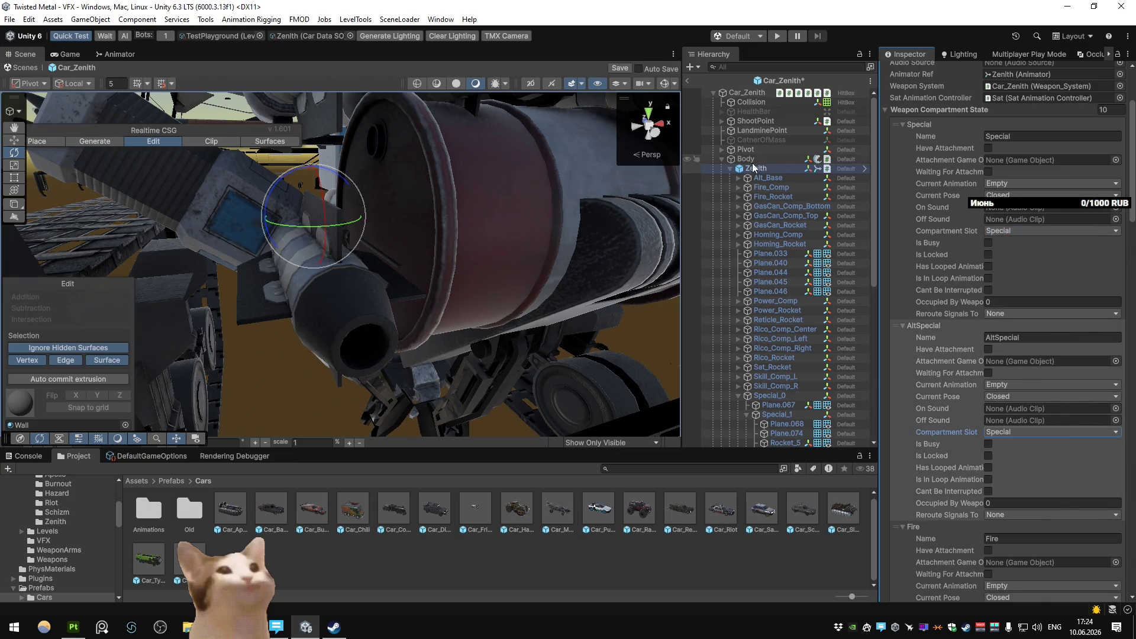
click(691, 81)
click(533, 326)
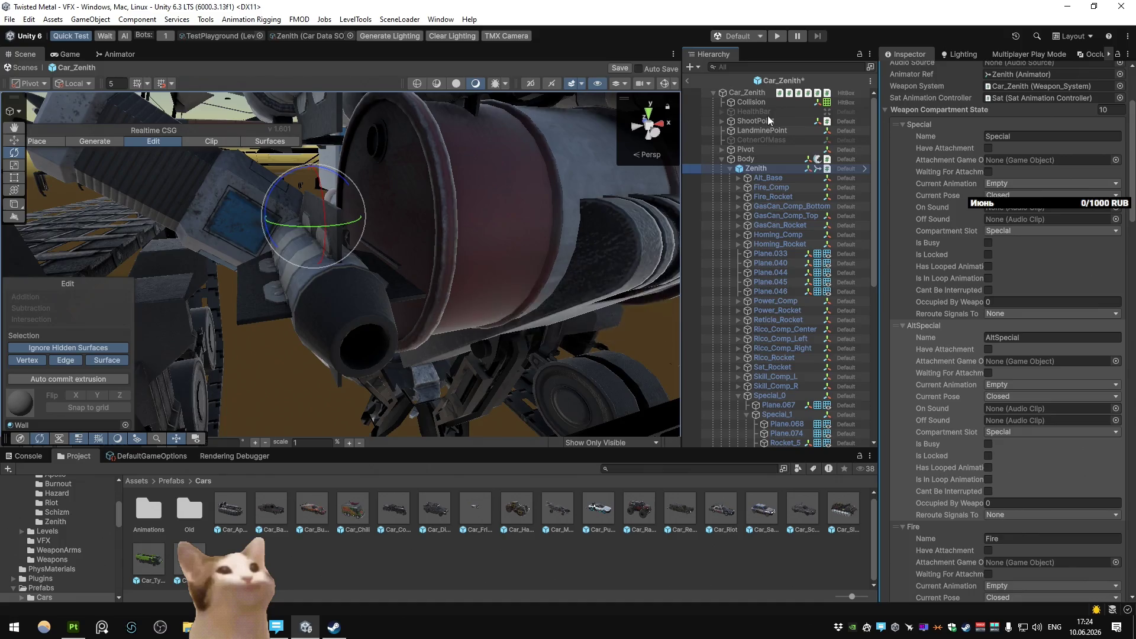
click(777, 36)
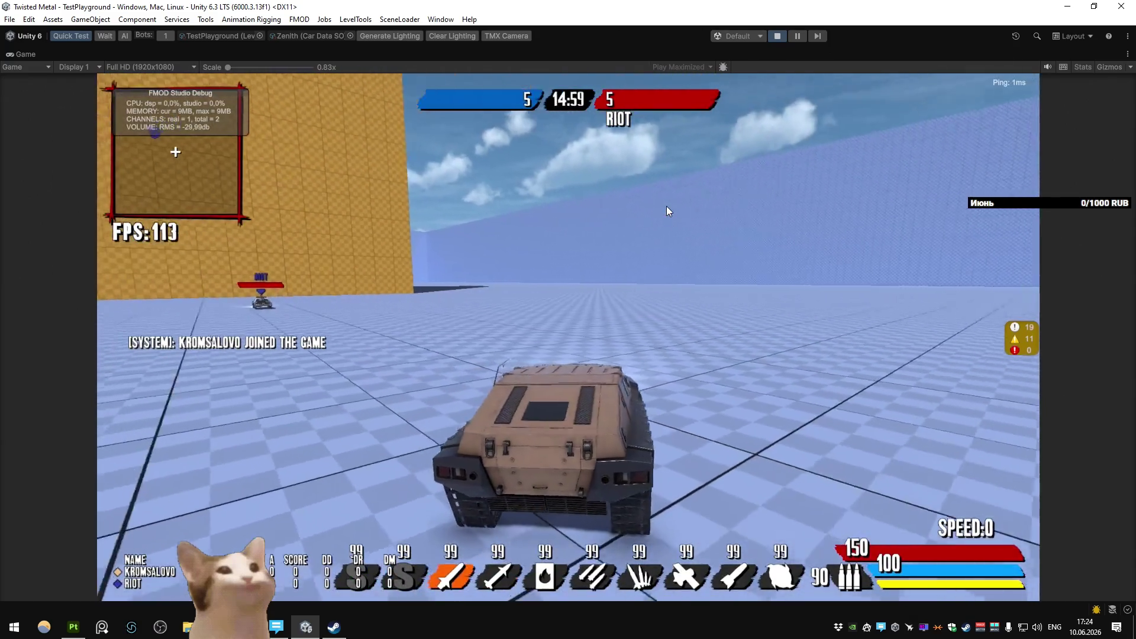
scroll(up, 3)
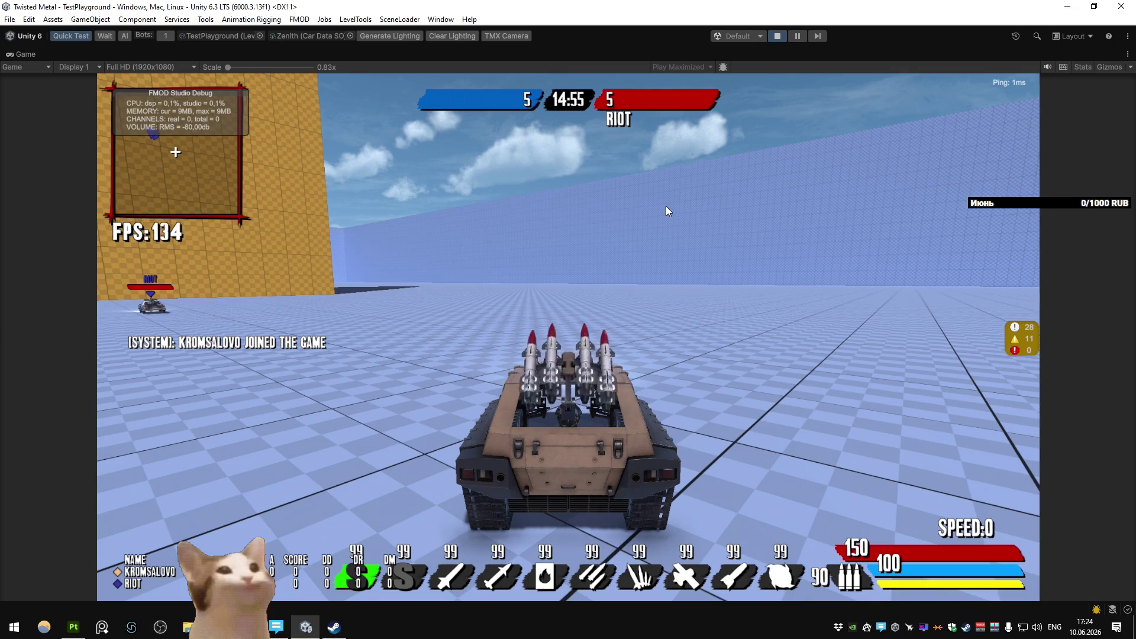
scroll(down, 3)
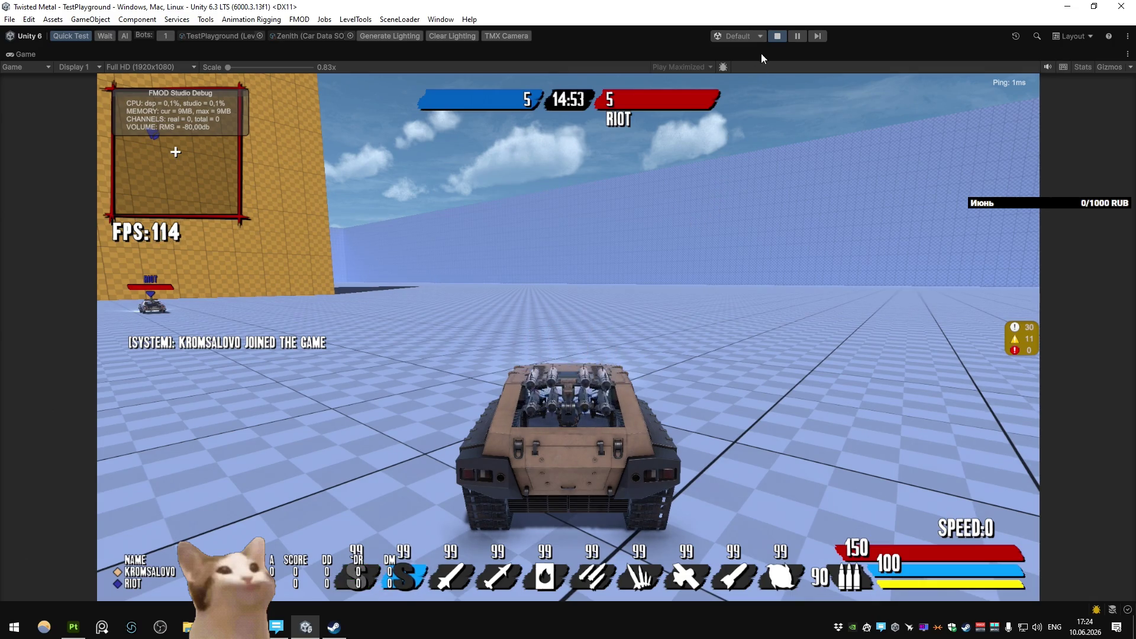
Step: Stop the missile-rack play-test and bring Blender back to the front
click(779, 38)
click(305, 627)
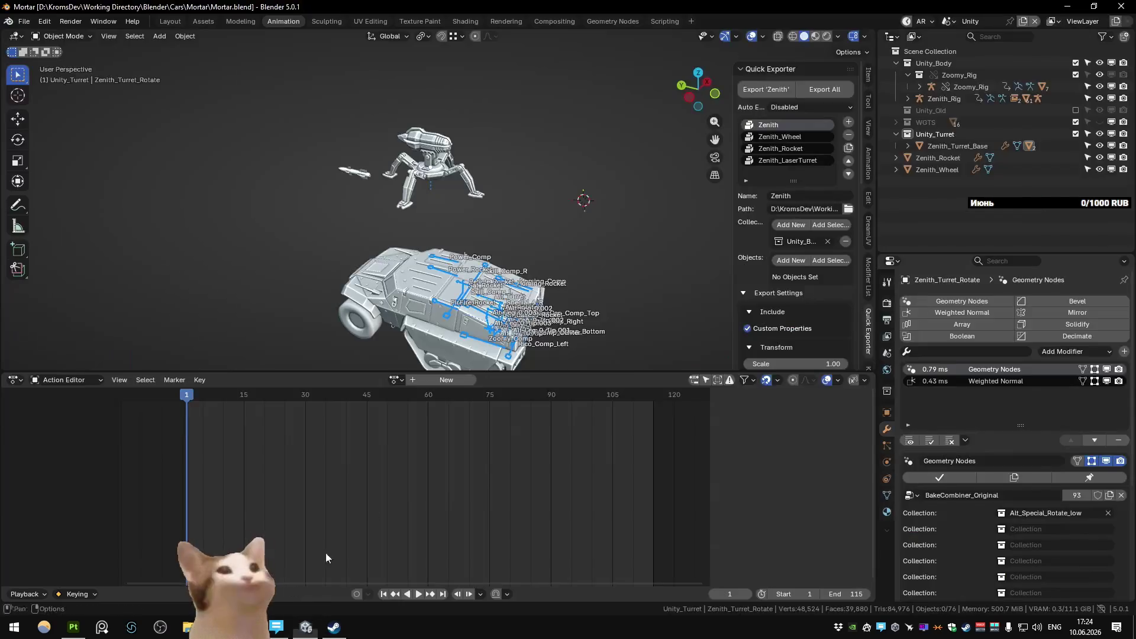
Step: Save the blend file and play back the turret animation once
key(ctrl+s)
scroll(down, 3)
click(800, 218)
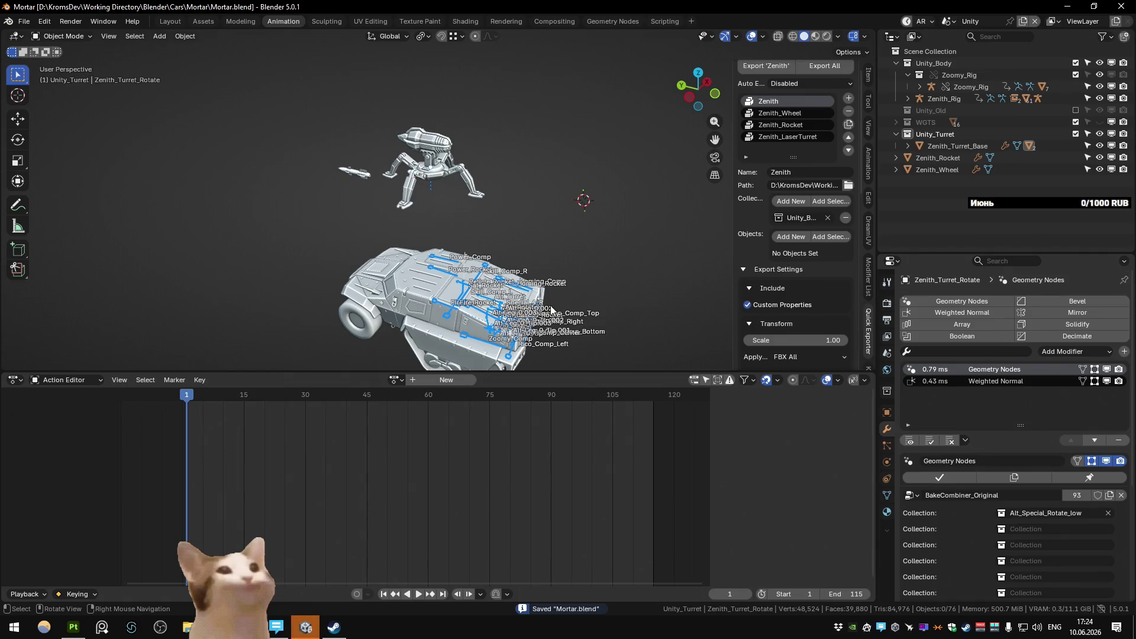
key(space)
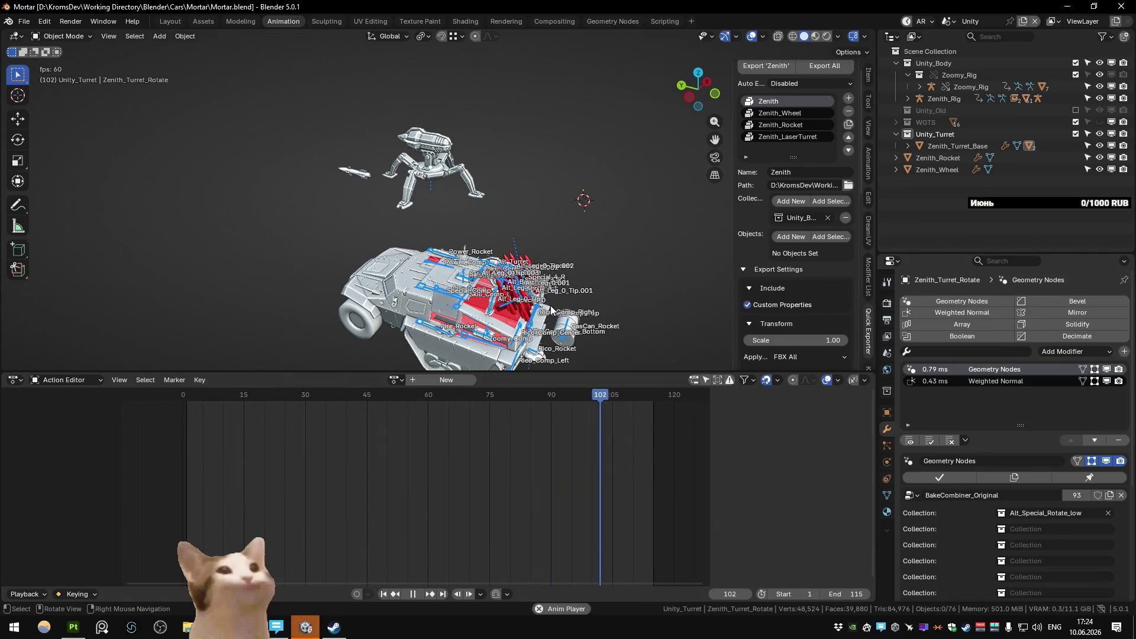
key(space)
scroll(up, 3)
Step: Select Zenith_Turret_Rig_Leg_Tip, look through Zenith_Rig's children, then switch to Unity
click(374, 175)
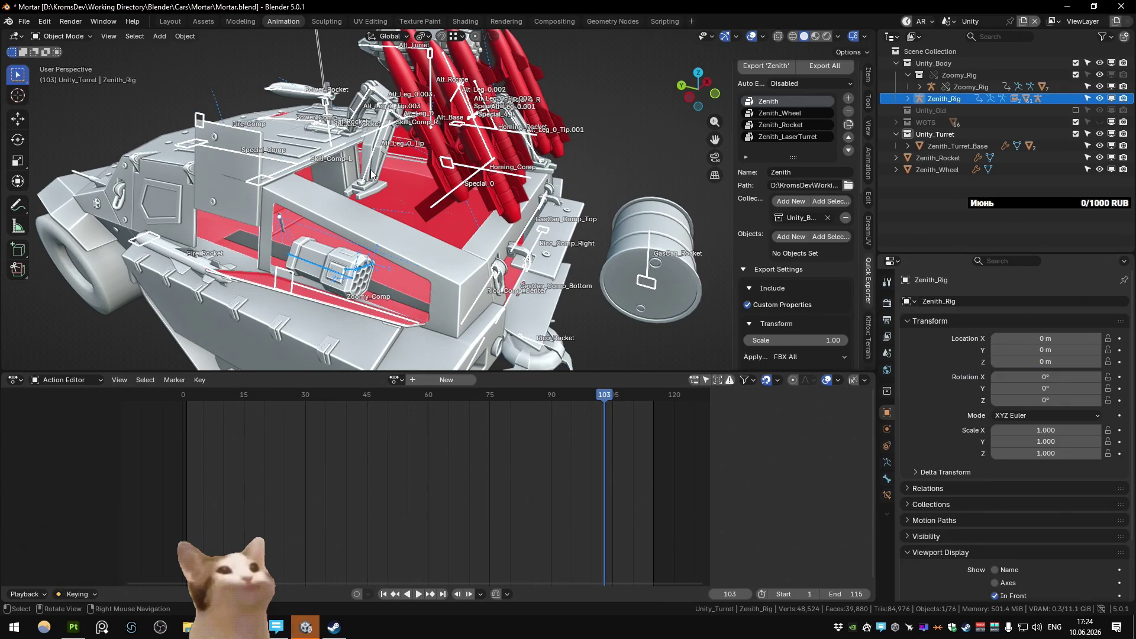
key(KP_Decimal)
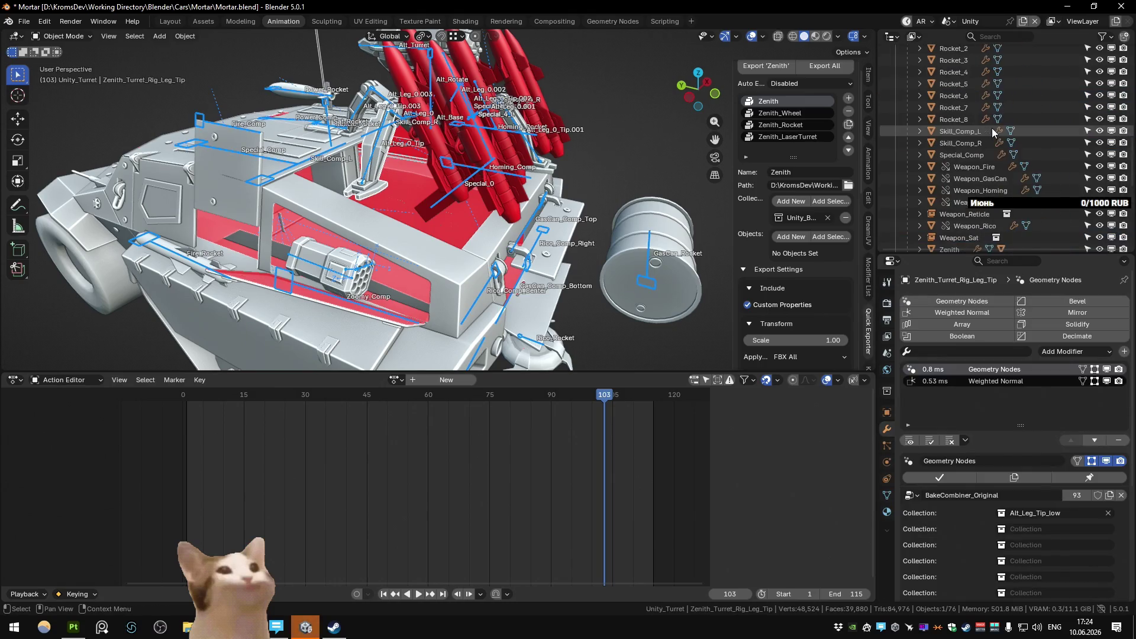
scroll(down, 3)
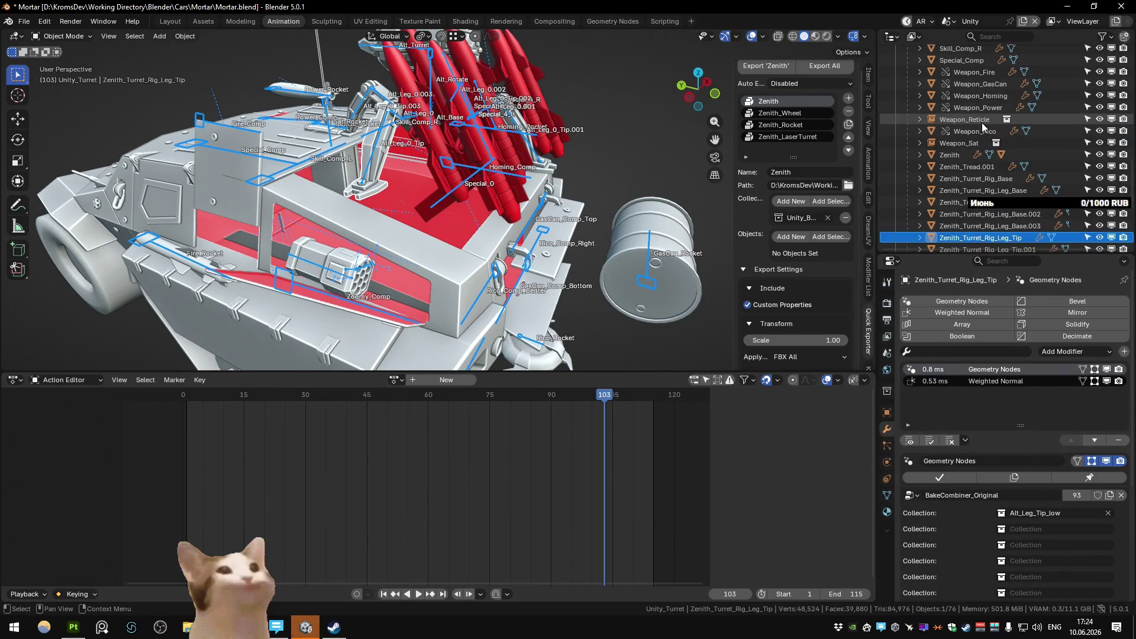
scroll(down, 3)
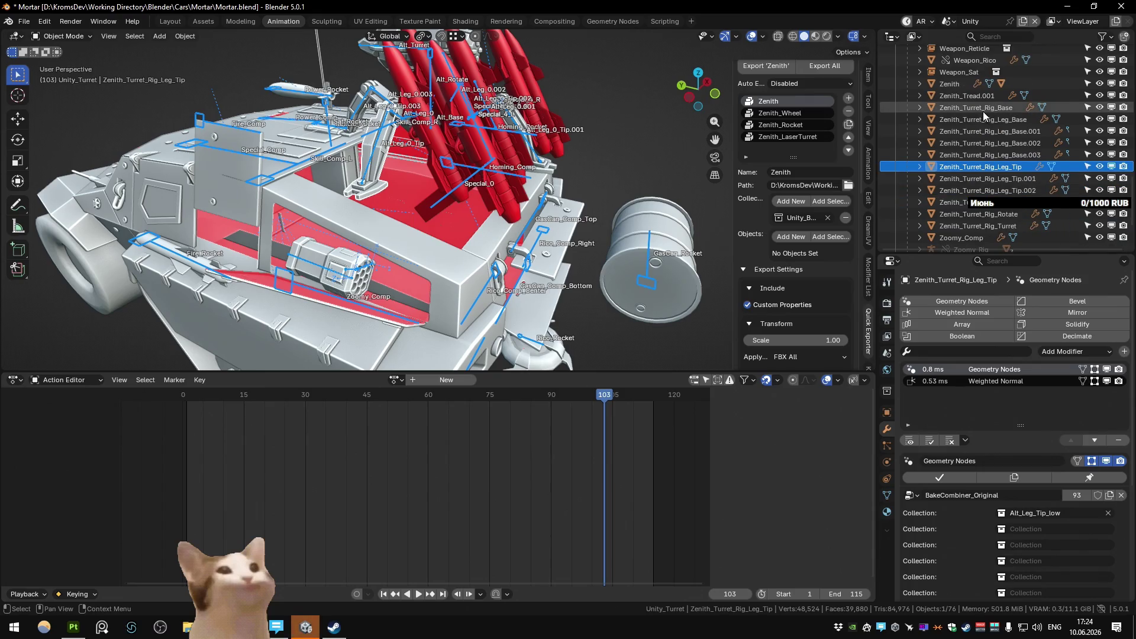
scroll(up, 3)
scroll(up, 3)
scroll(up, 3)
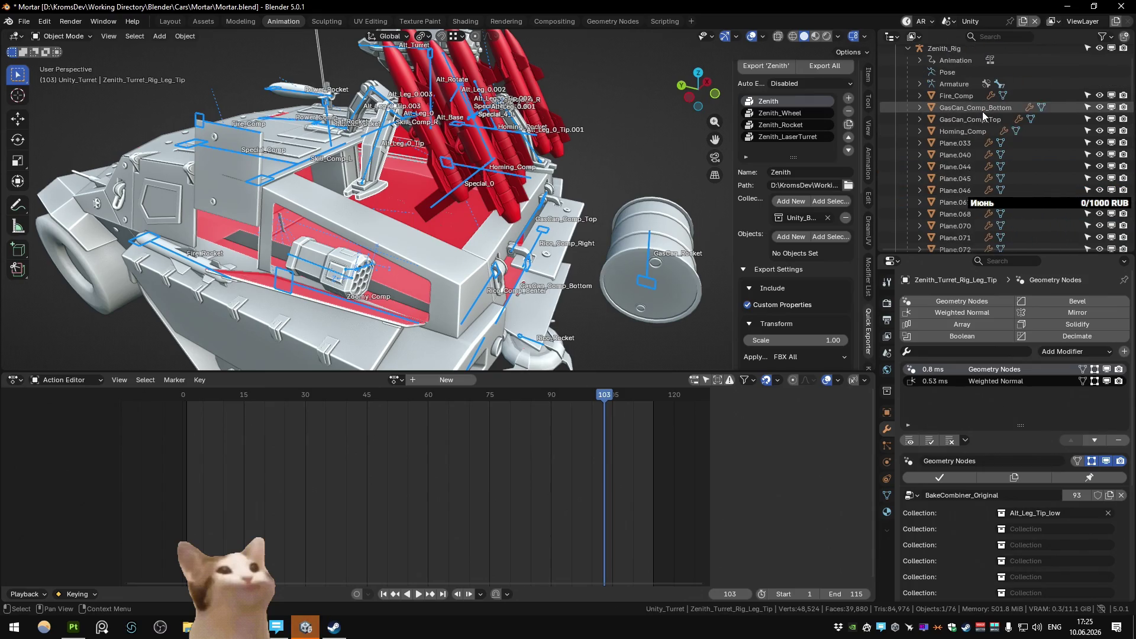
scroll(up, 3)
click(907, 99)
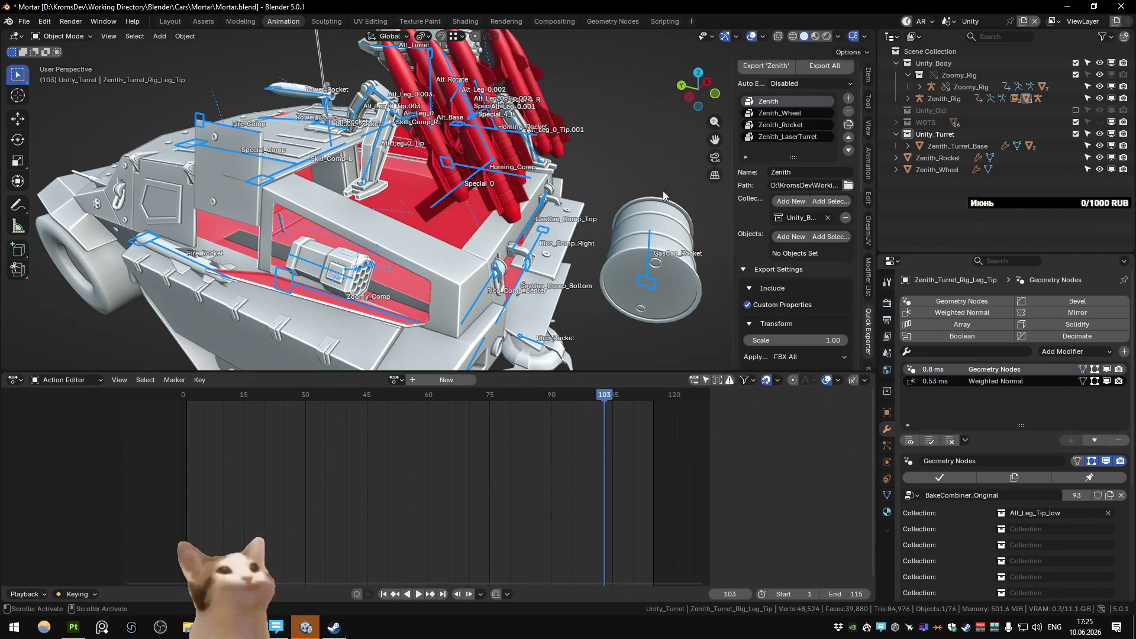
key(alt+Tab)
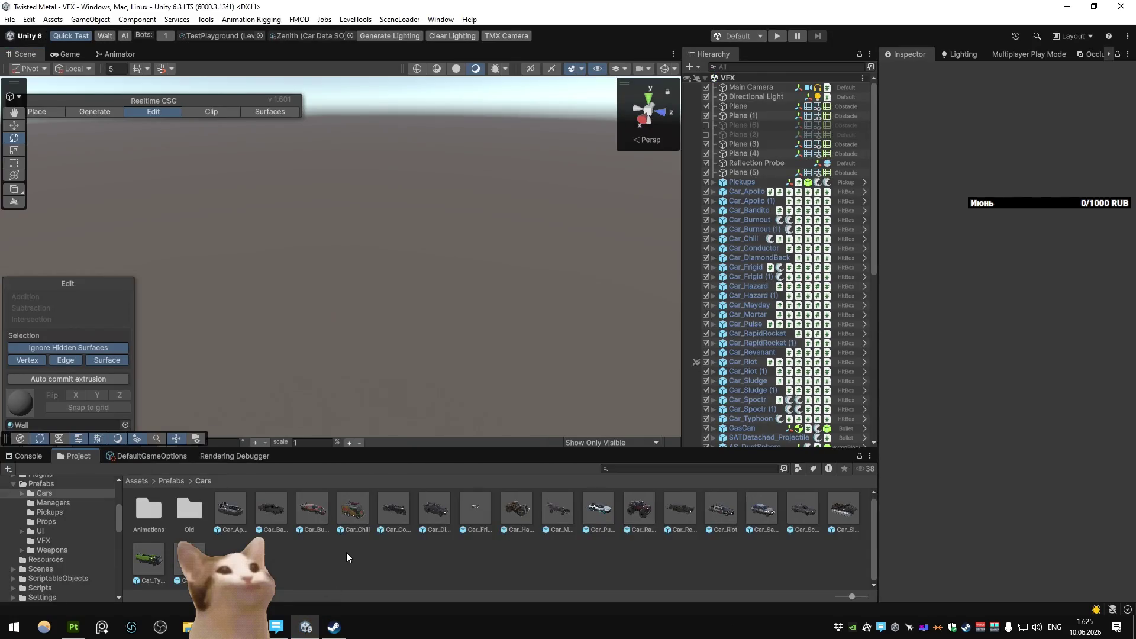
Step: Preview the Zenith_AltSpecial clip in the Zenith model's import settings under Meshes/Cars
click(137, 480)
double_click(393, 513)
double_click(163, 525)
double_click(354, 511)
click(142, 518)
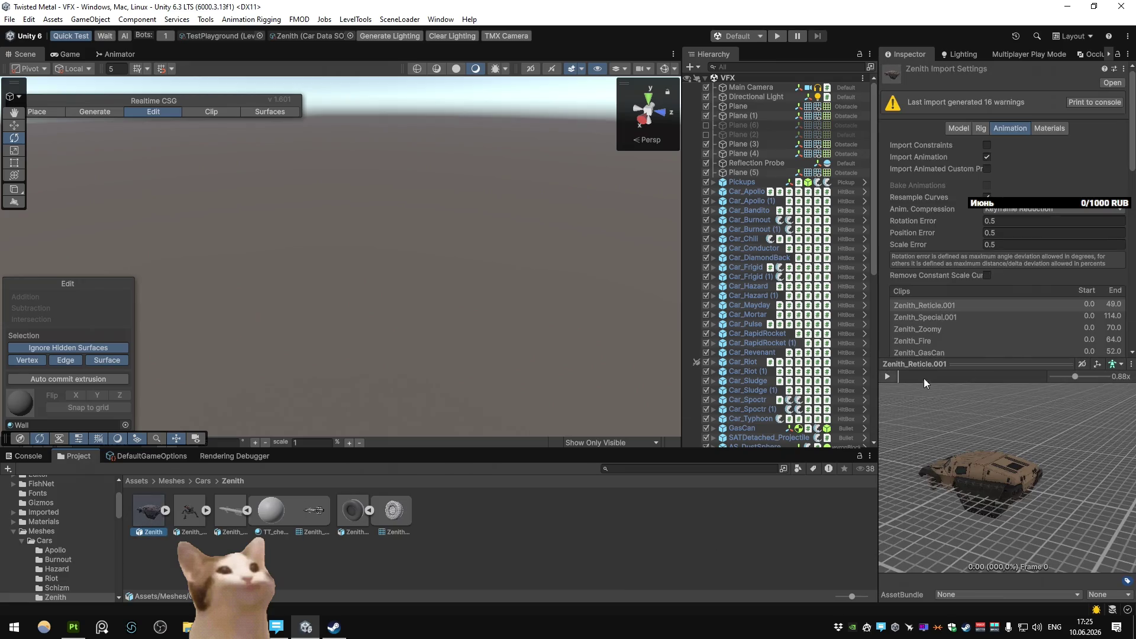
scroll(down, 3)
click(945, 275)
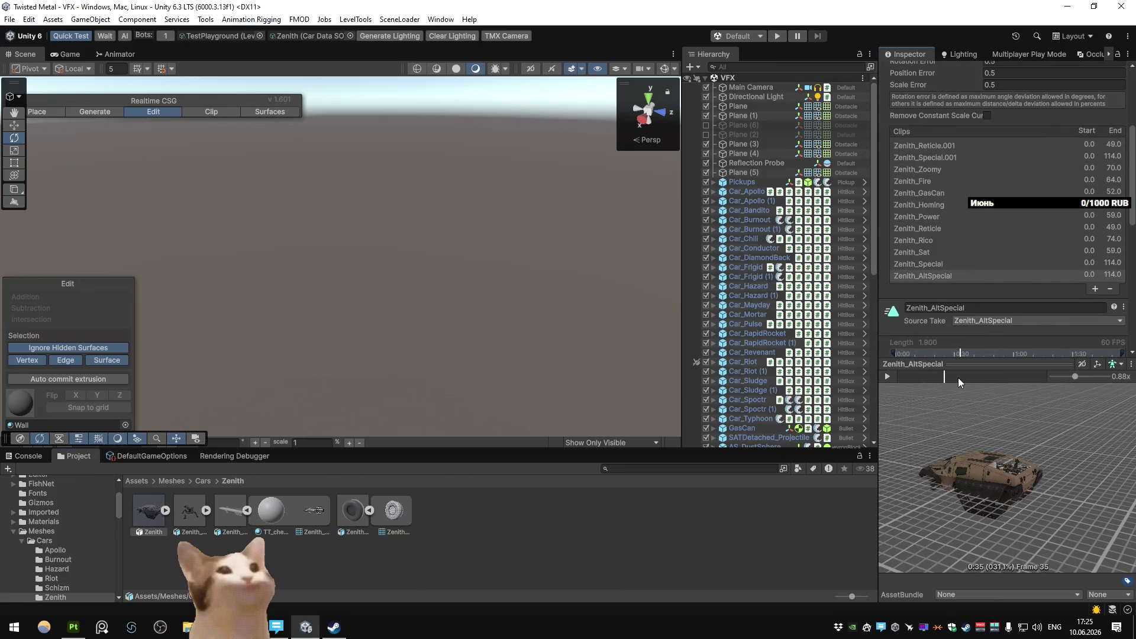
drag(1001, 380, 988, 382)
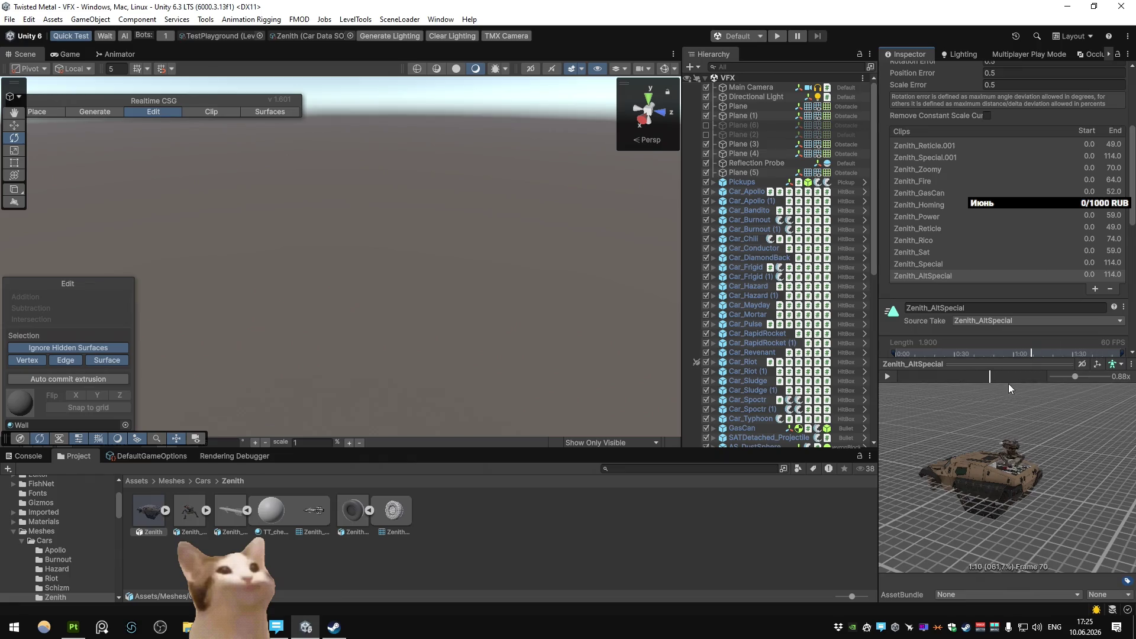
Step: Open the Car_Zenith prefab for editing from Assets > Prefabs > Cars
click(585, 555)
key(BackSpace)
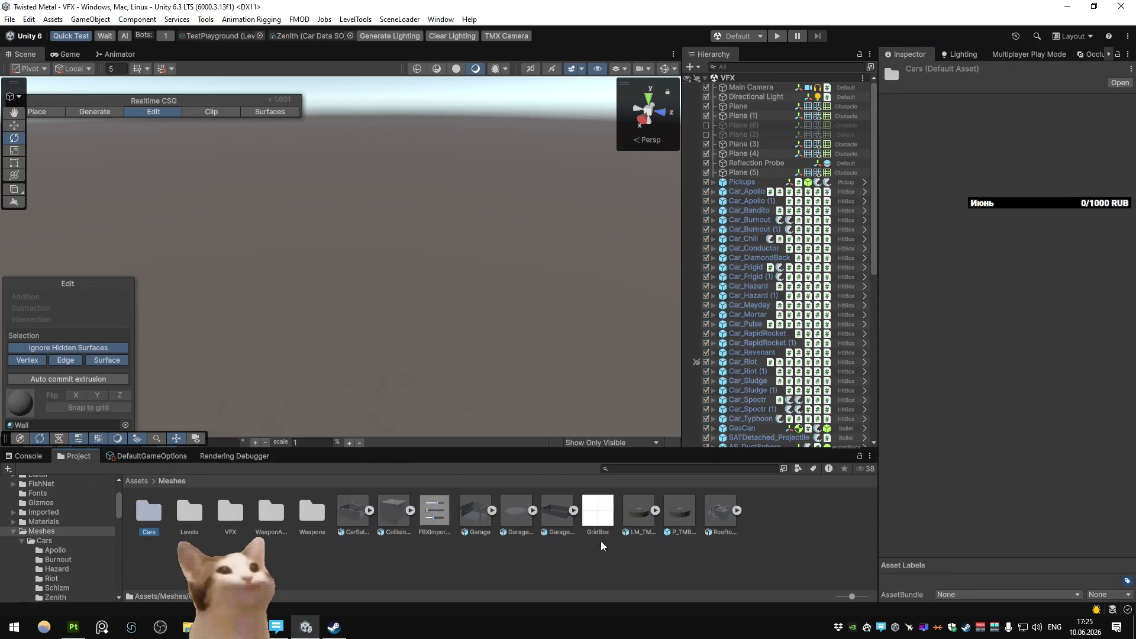
double_click(516, 513)
double_click(355, 515)
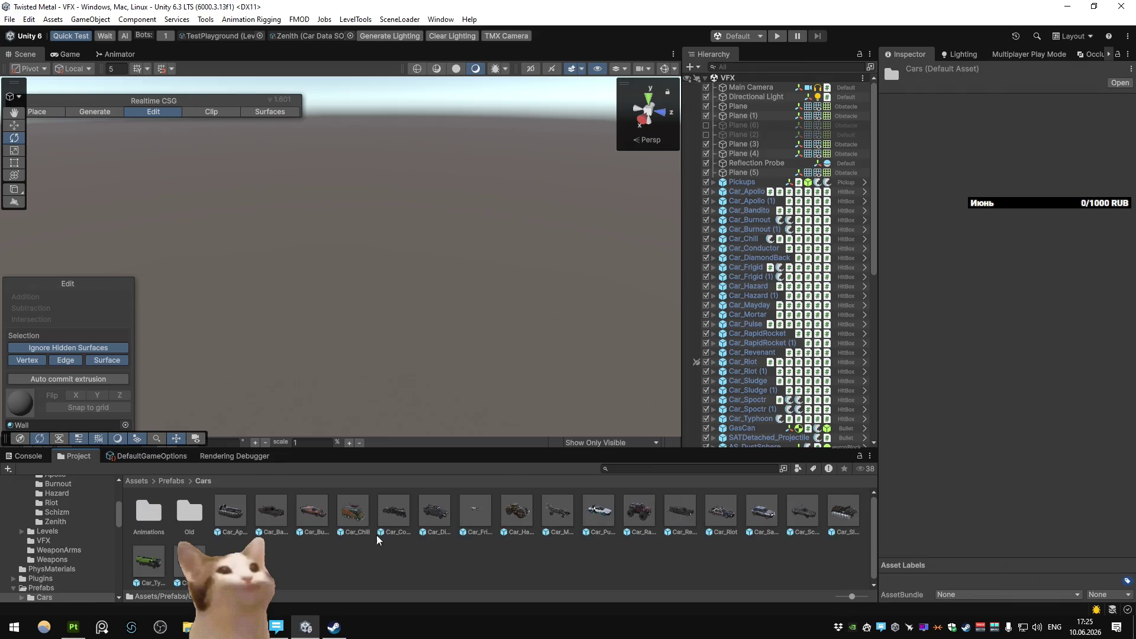
double_click(189, 561)
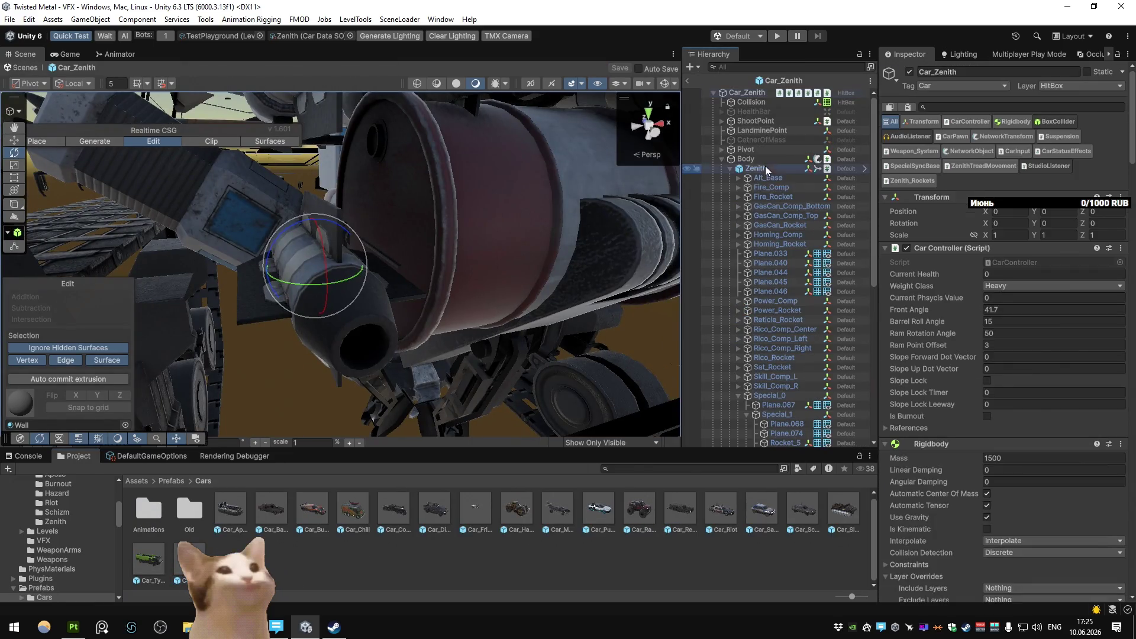
Step: Review the prefab's overrides and inspect Zoomy_Rig and the Zenith.001 mesh, framing the vehicle
click(759, 169)
click(947, 120)
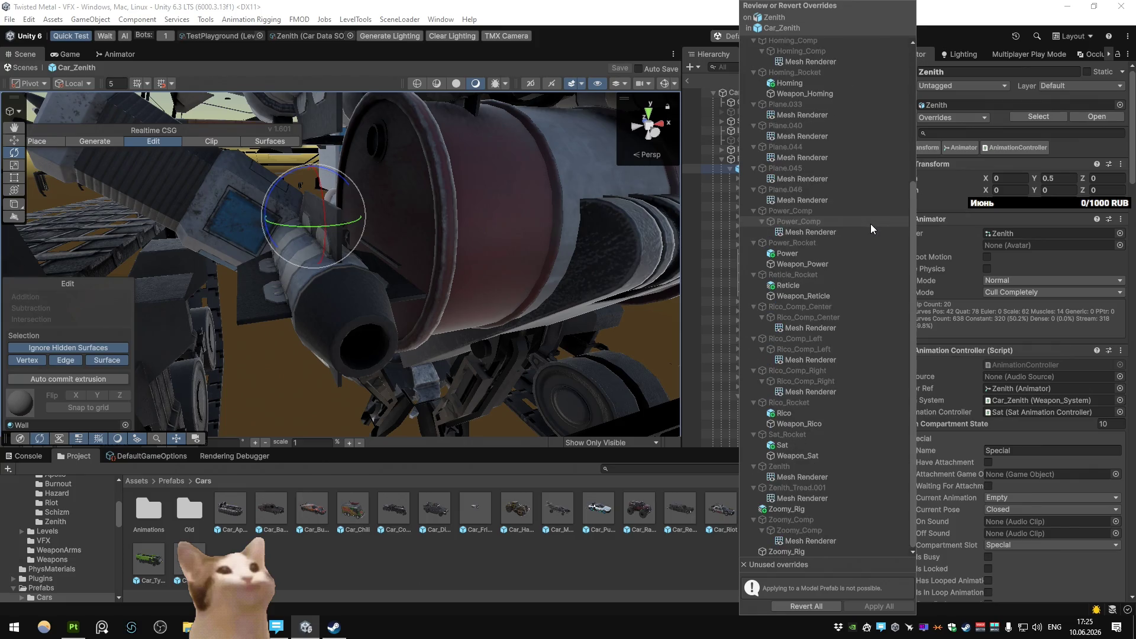
key(Escape)
scroll(down, 3)
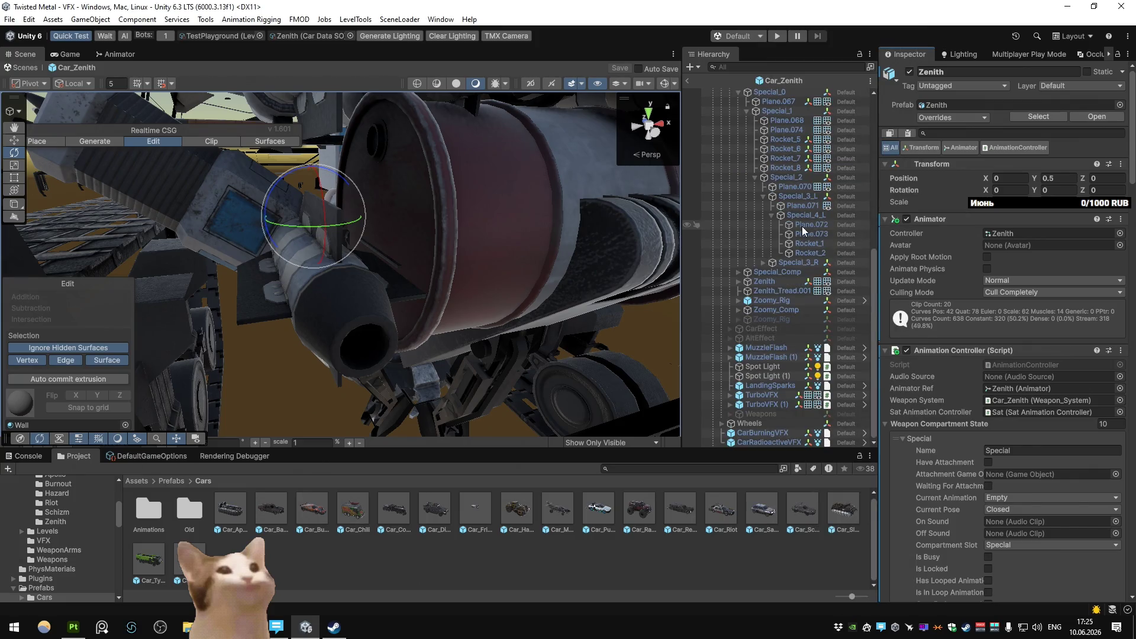
click(803, 319)
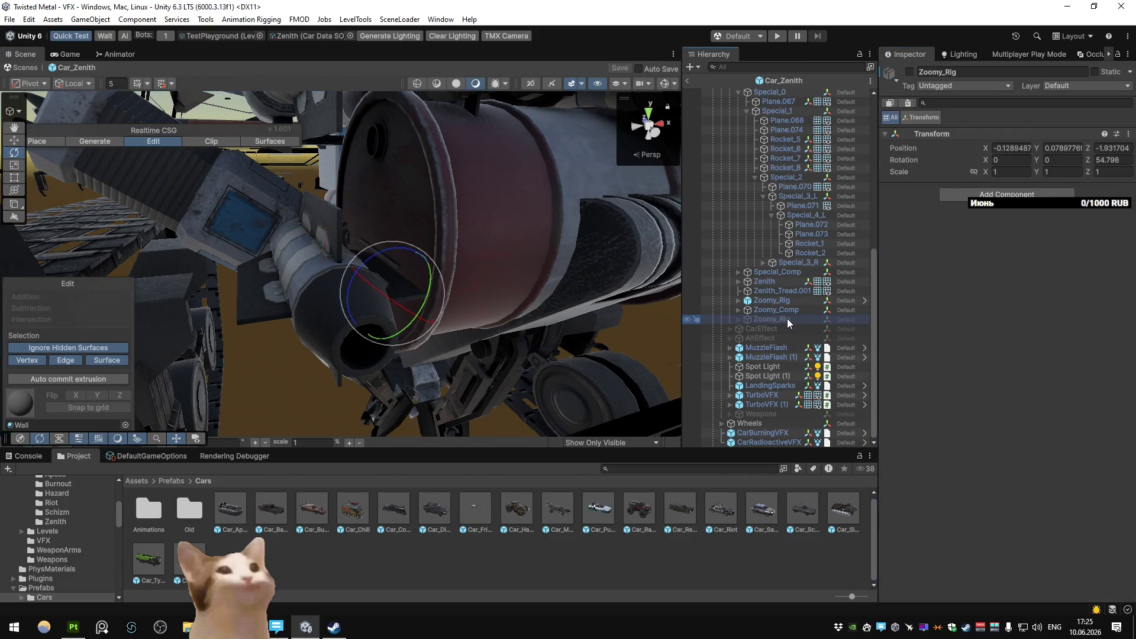
click(784, 284)
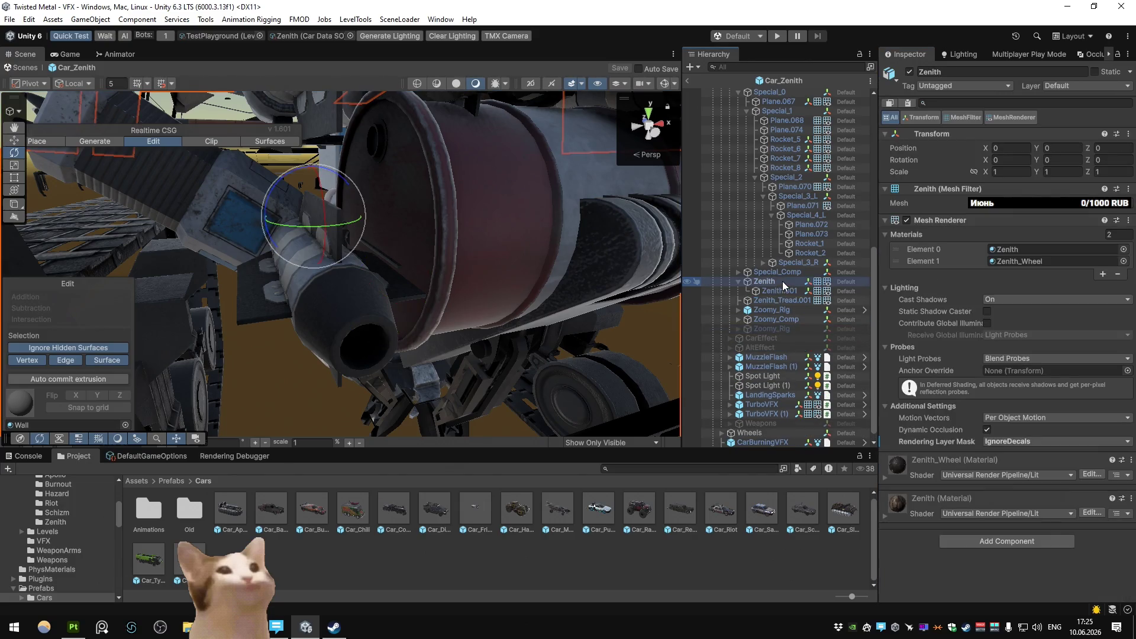
click(791, 291)
key(f)
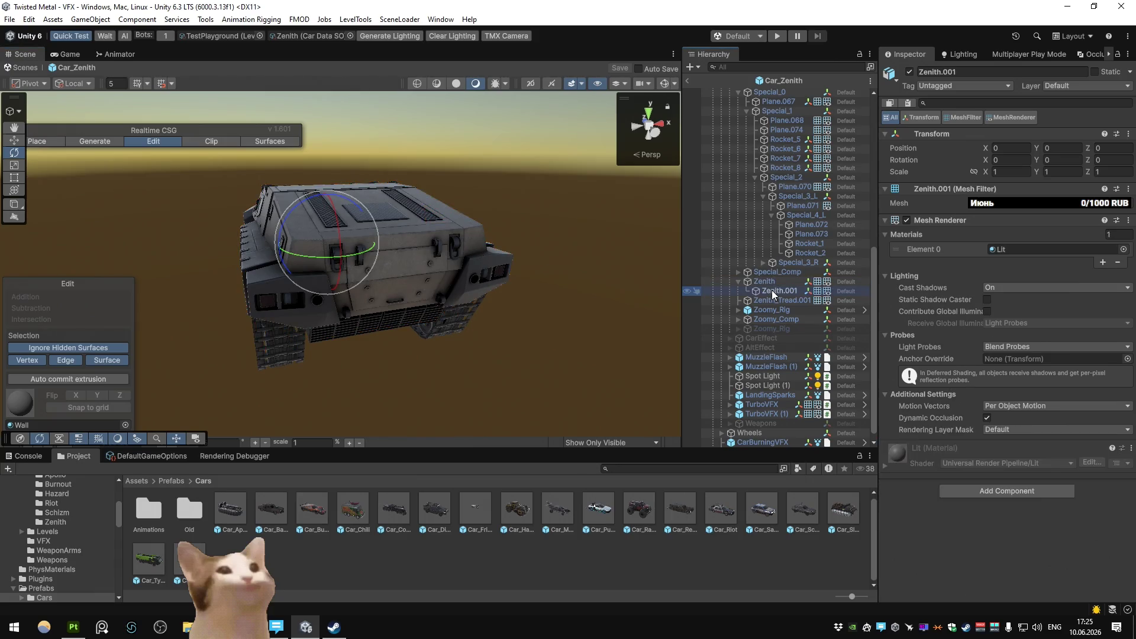
scroll(up, 3)
scroll(up, 3)
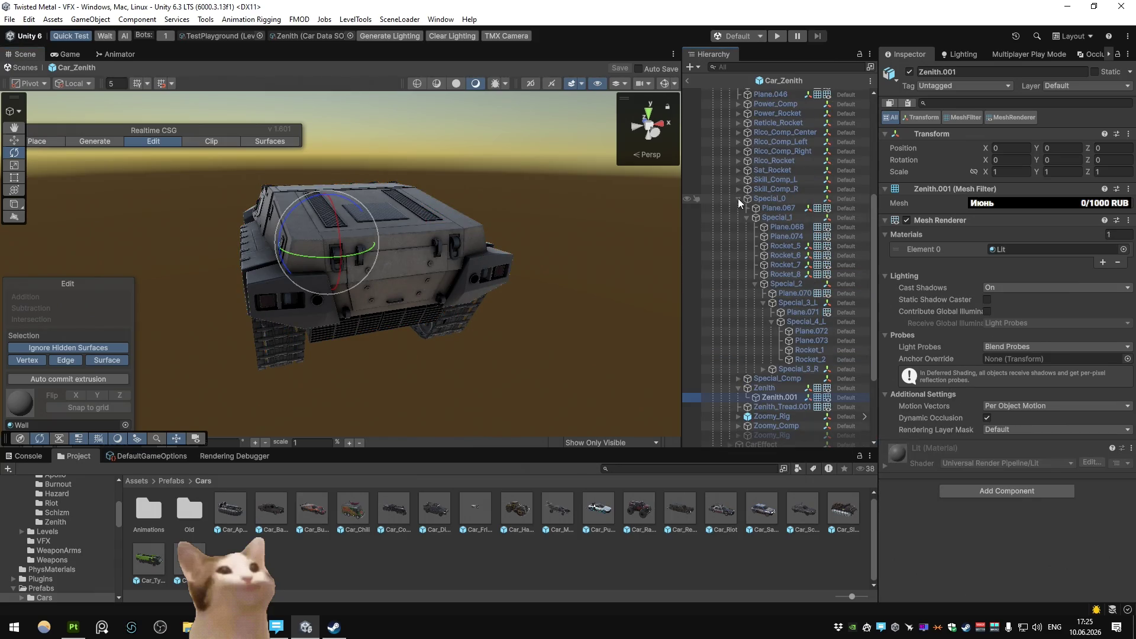
Step: Expand Alt_Base to reveal its leg and rotate parts, then switch to Blender
click(739, 199)
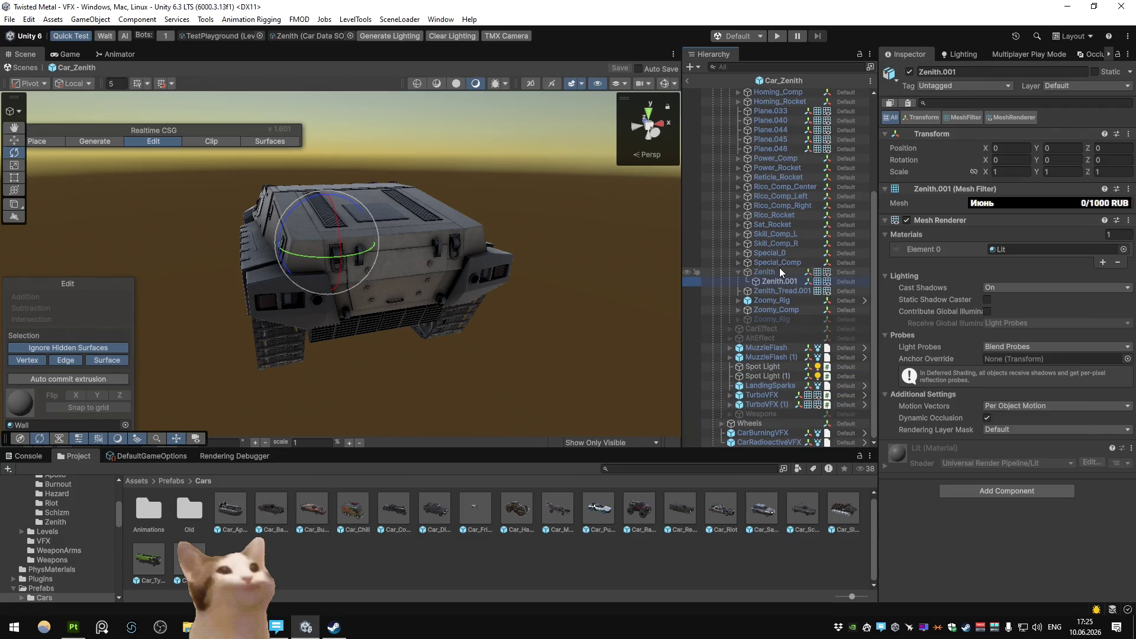
scroll(up, 3)
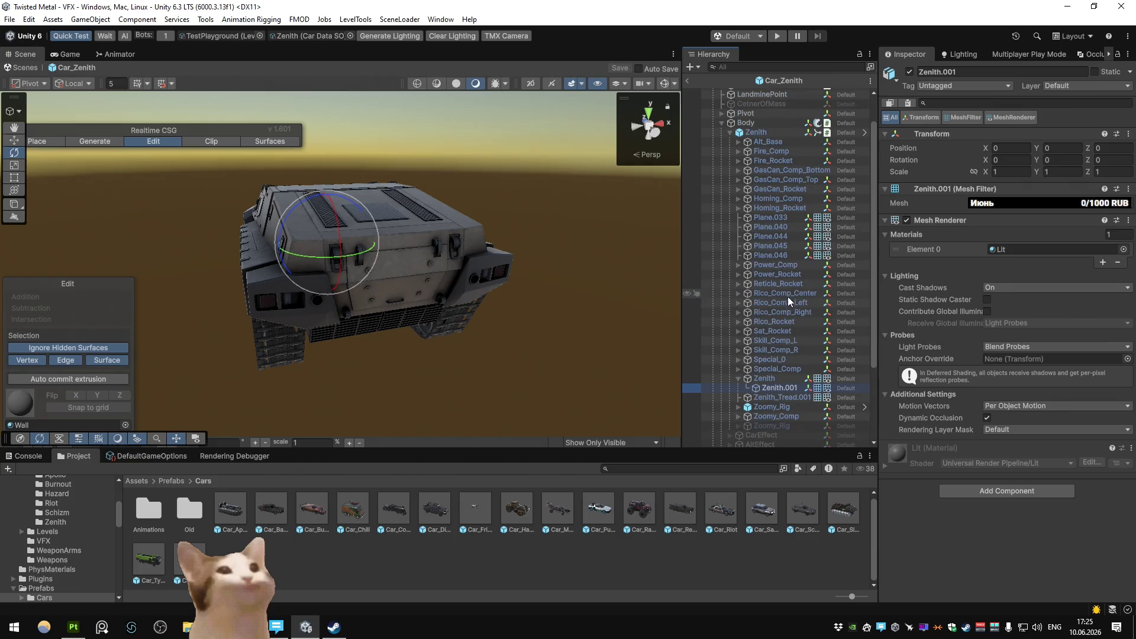
click(780, 143)
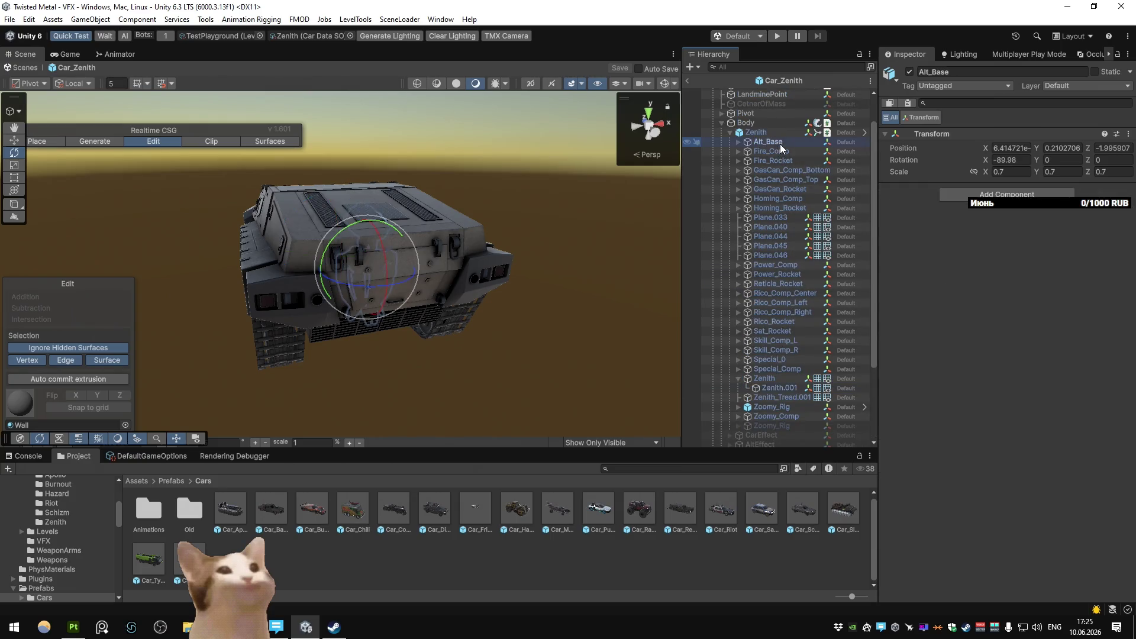
click(738, 142)
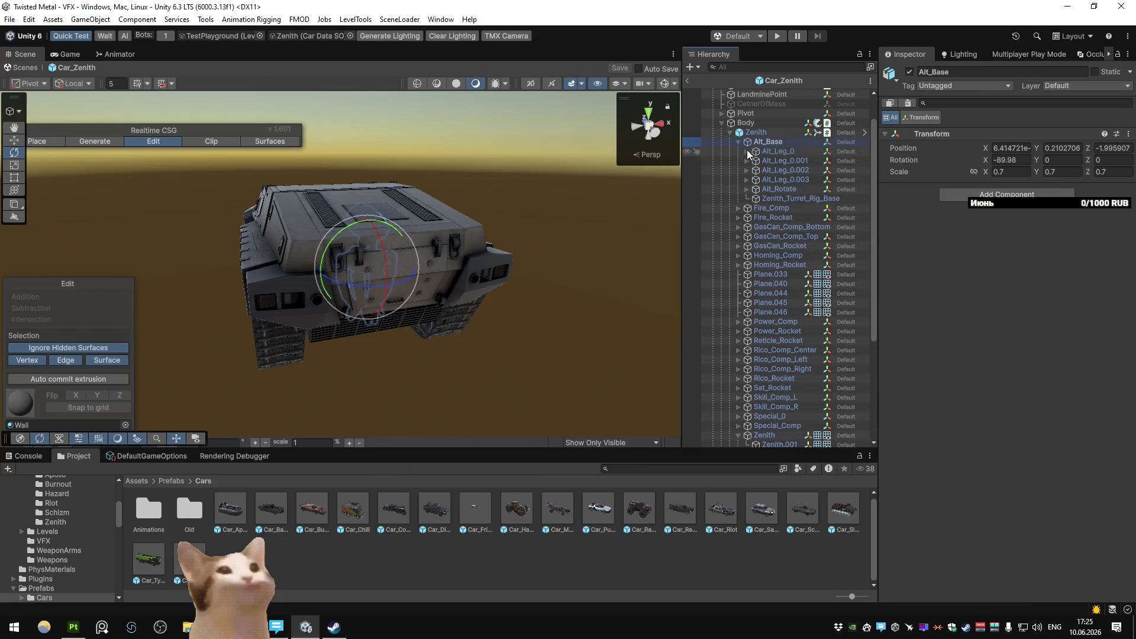
scroll(up, 3)
scroll(up, 3)
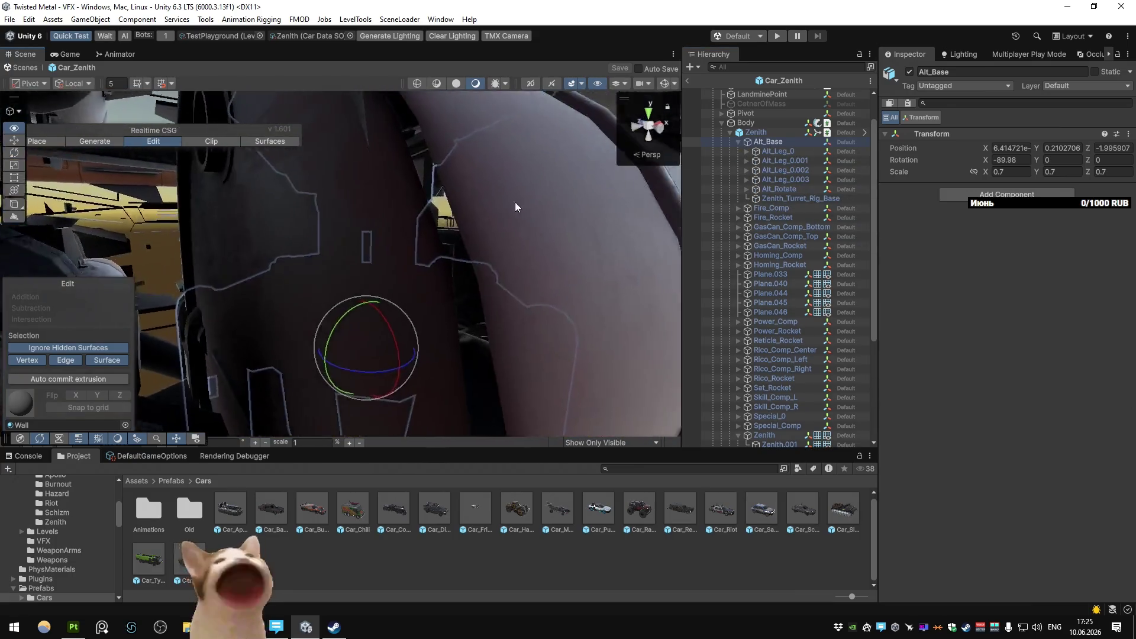
scroll(up, 3)
scroll(down, 3)
scroll(down, 3)
scroll(down, 3)
scroll(down, 3)
drag(532, 248, 473, 246)
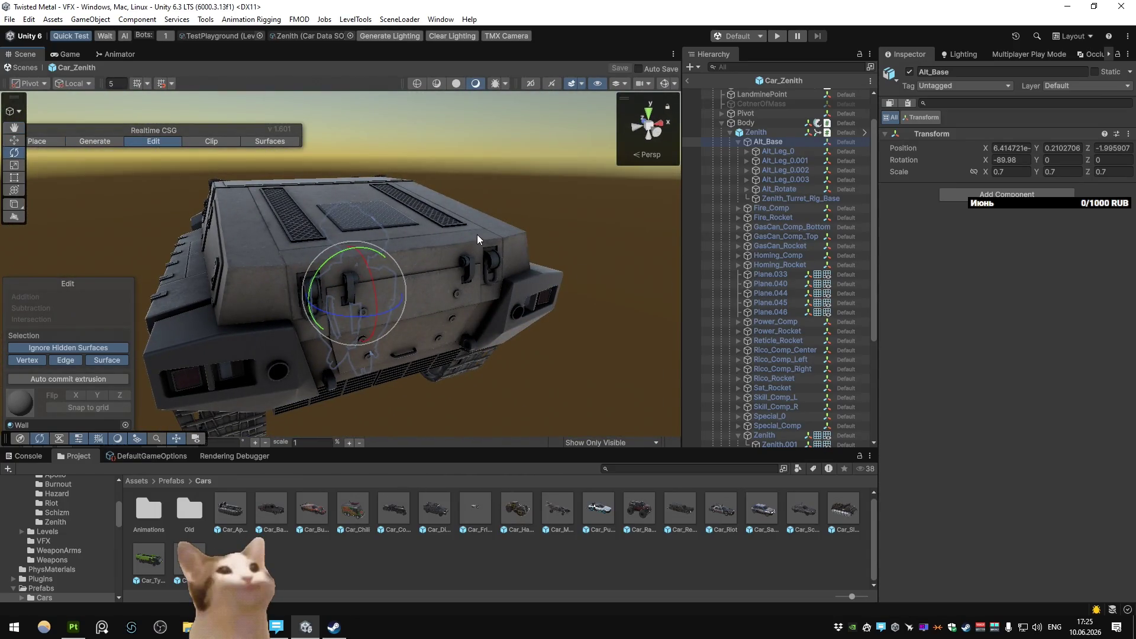
key(alt+Tab)
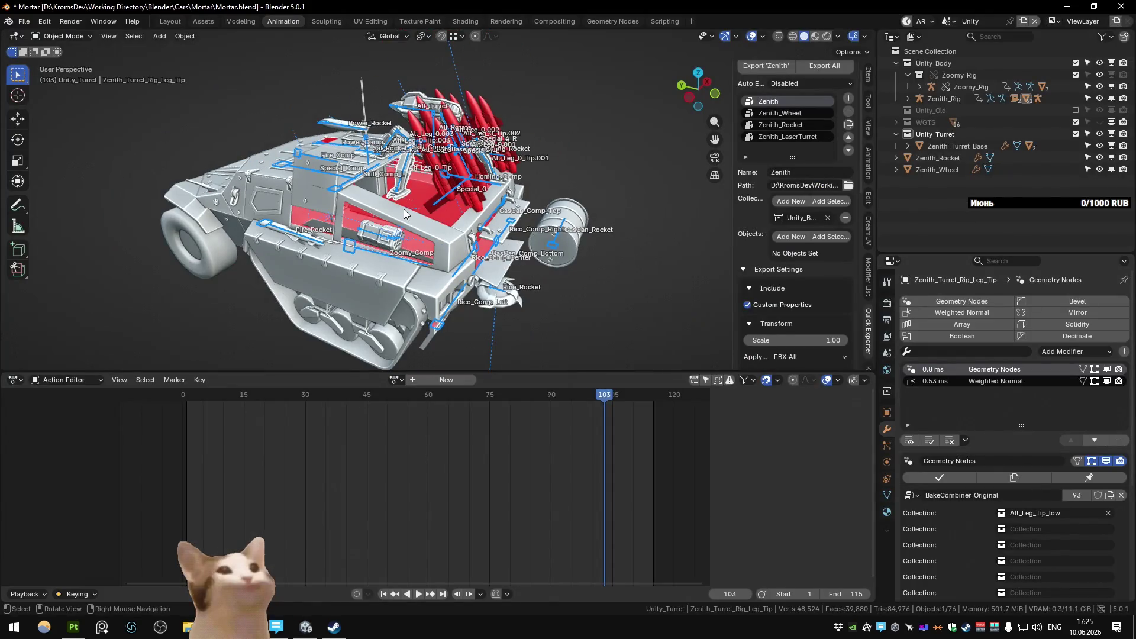
Step: Add a Texture_Override geometry-nodes modifier with the Special material to Zenith_Turret_Rig_Leg_Tip
key(ctrl+Page_Down)
key(ctrl+Page_Up)
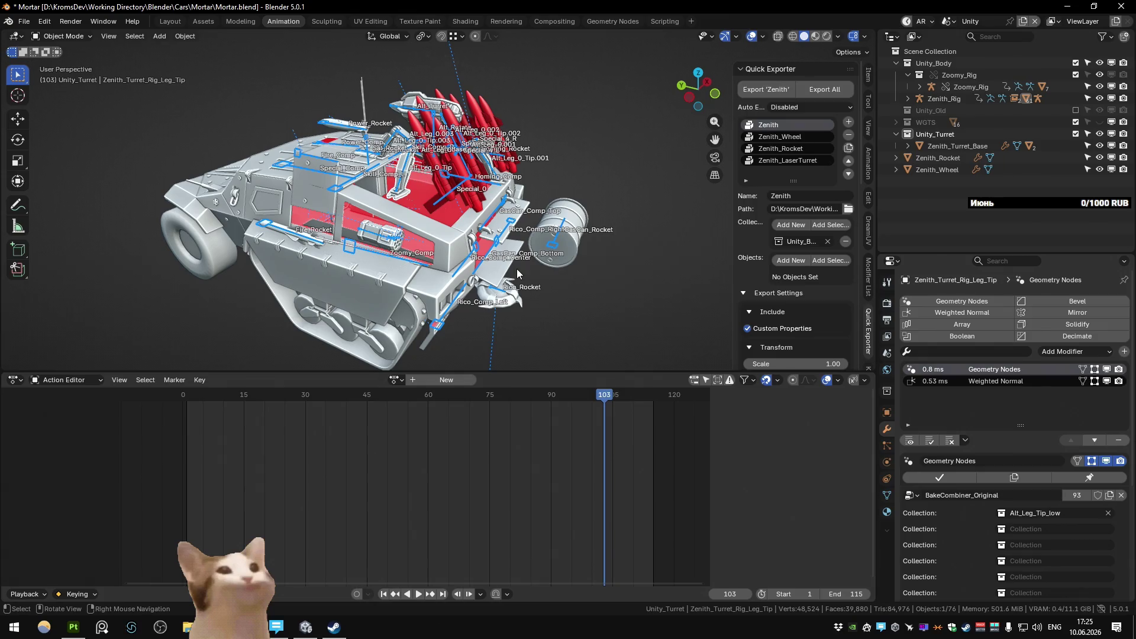
key(shift+Right)
drag(518, 270, 404, 216)
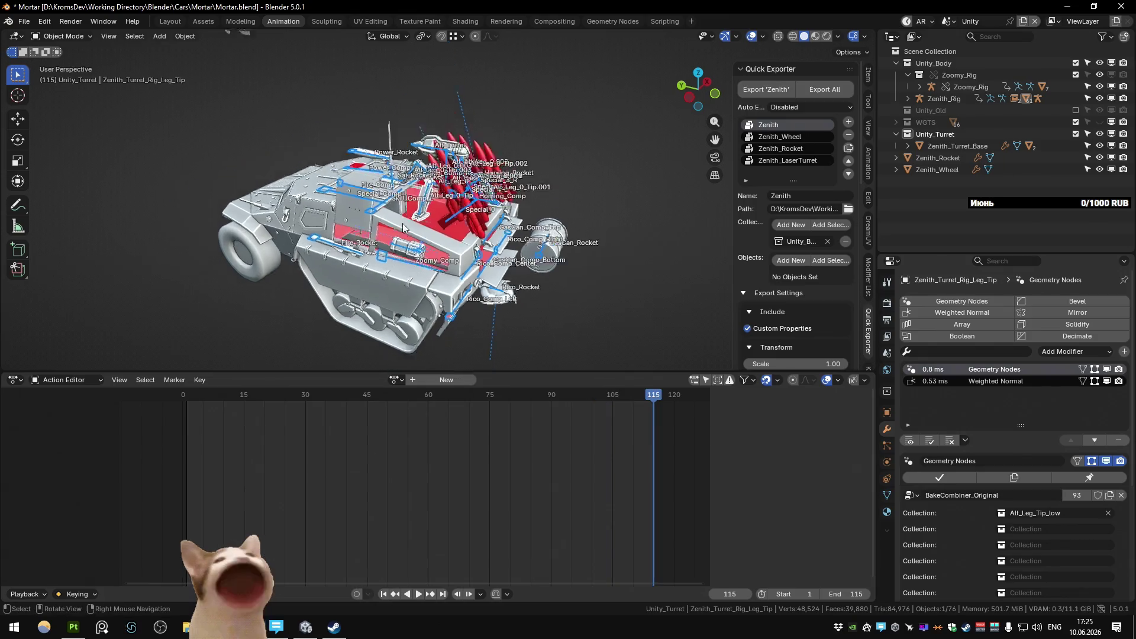
scroll(up, 3)
scroll(up, 3)
click(961, 302)
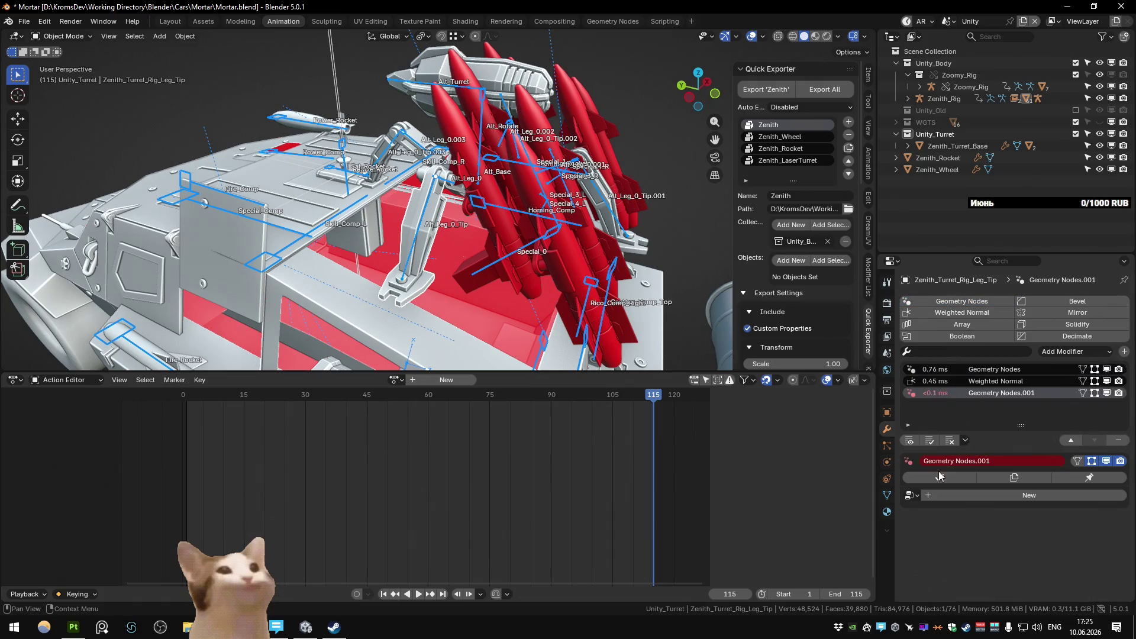
click(911, 494)
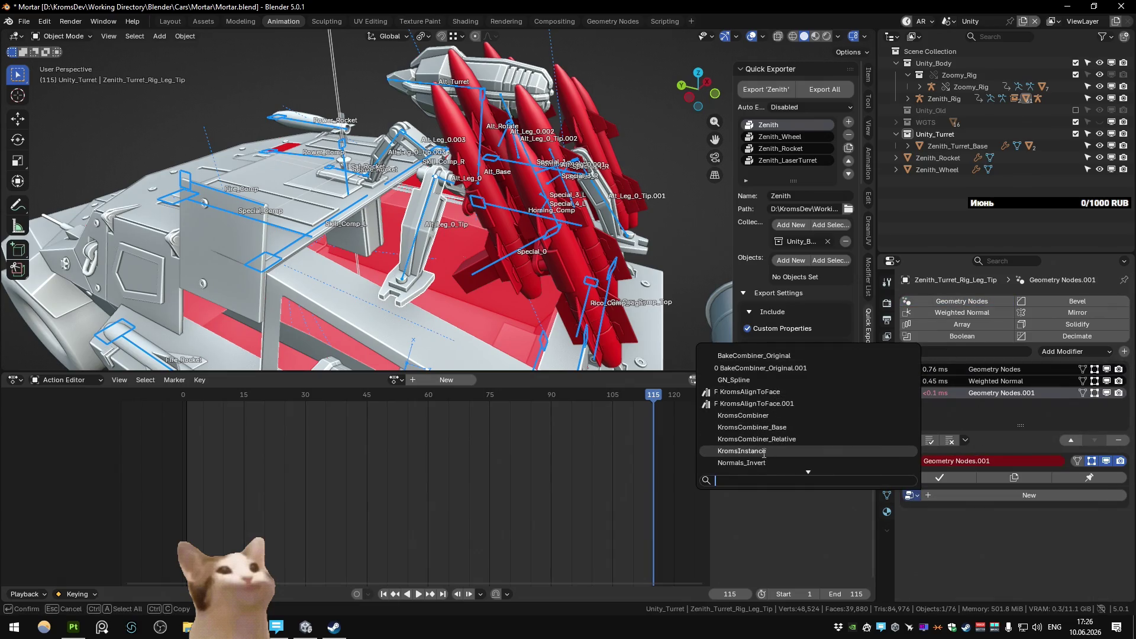
scroll(down, 3)
scroll(down, 3)
scroll(down, 3)
click(755, 463)
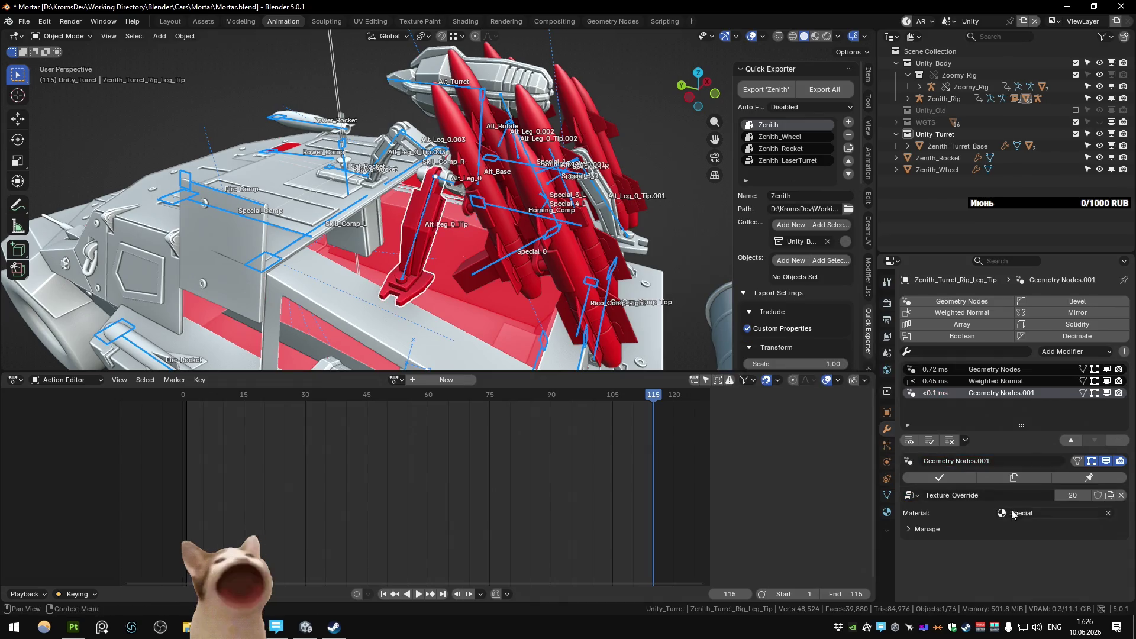
click(1007, 512)
click(991, 413)
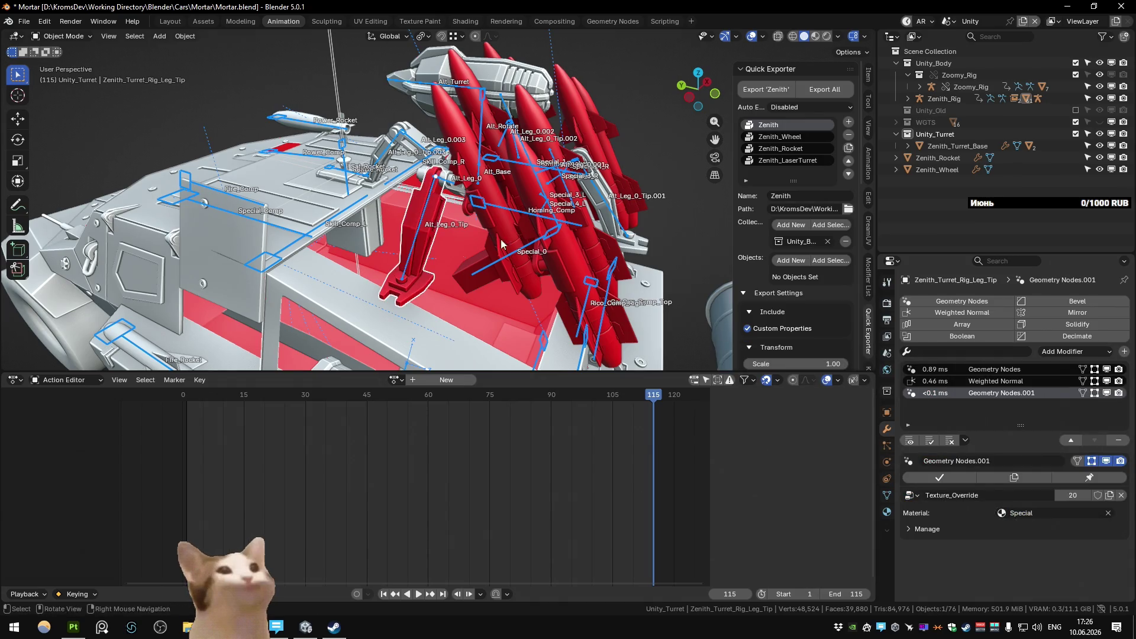
Step: Copy the Texture_Override modifier from the leg tip onto the leg base via Ctrl+L
drag(578, 231, 470, 203)
click(471, 204)
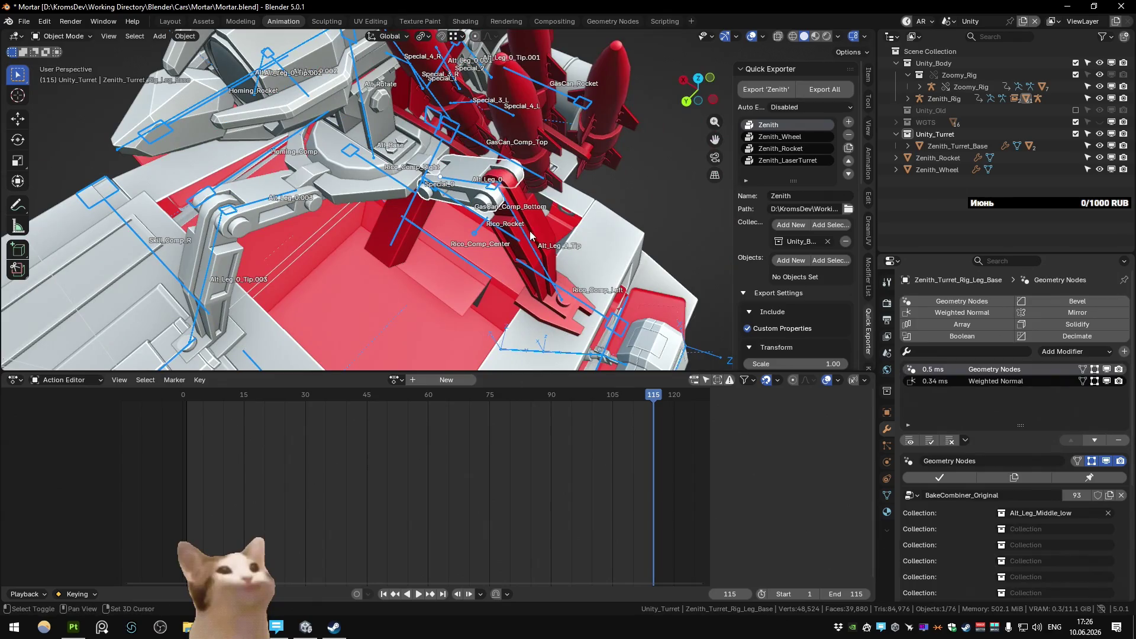
click(517, 230)
key(ctrl+l)
click(539, 267)
click(525, 282)
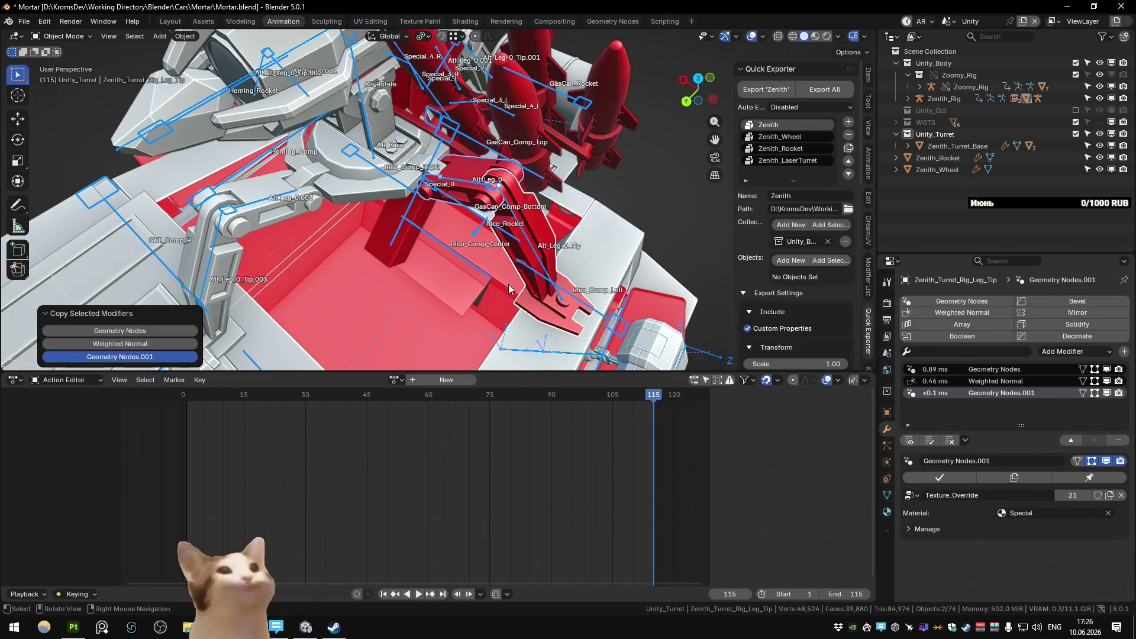